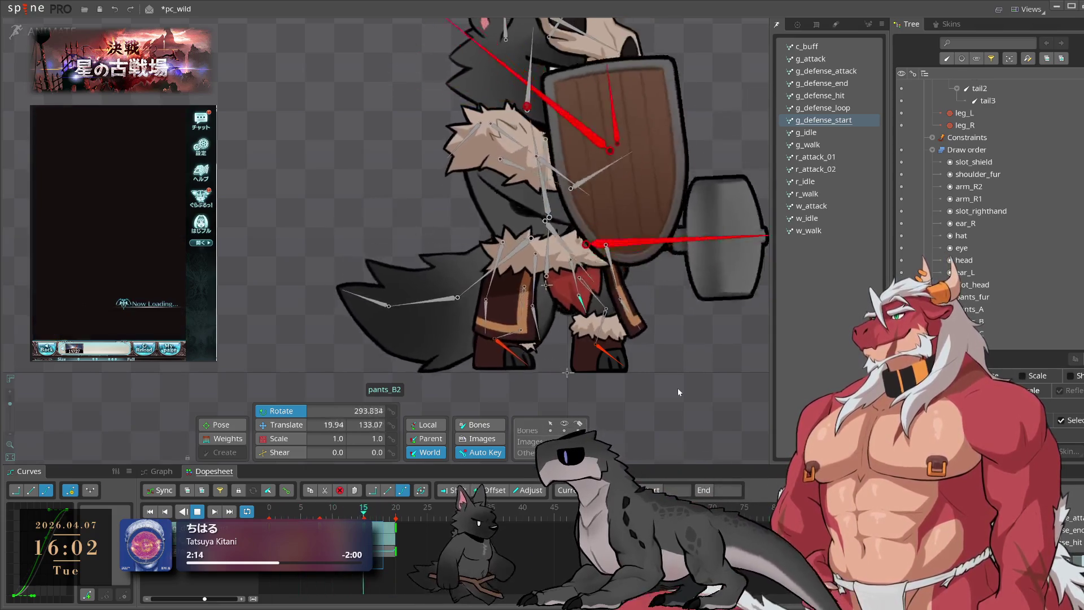
# Stop g_defense_start playback and load the g_defense_loop animation on the wolf
pyautogui.click(845, 121)
pyautogui.click(844, 109)
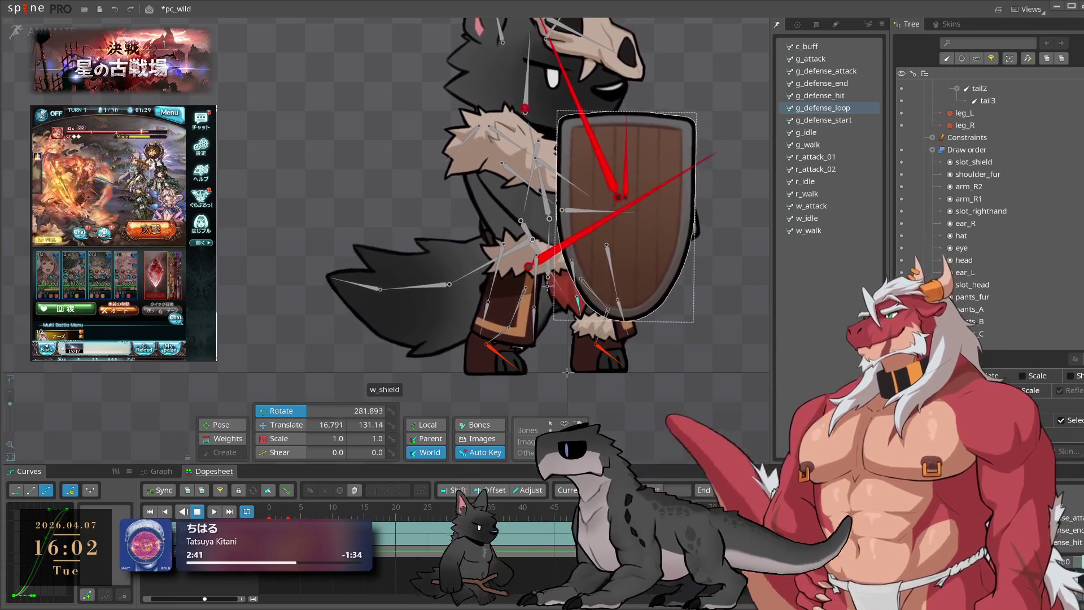
# Open g_defense_hit, select pants_C and the other pants bones, and preview frames 2 to 5
pyautogui.click(849, 95)
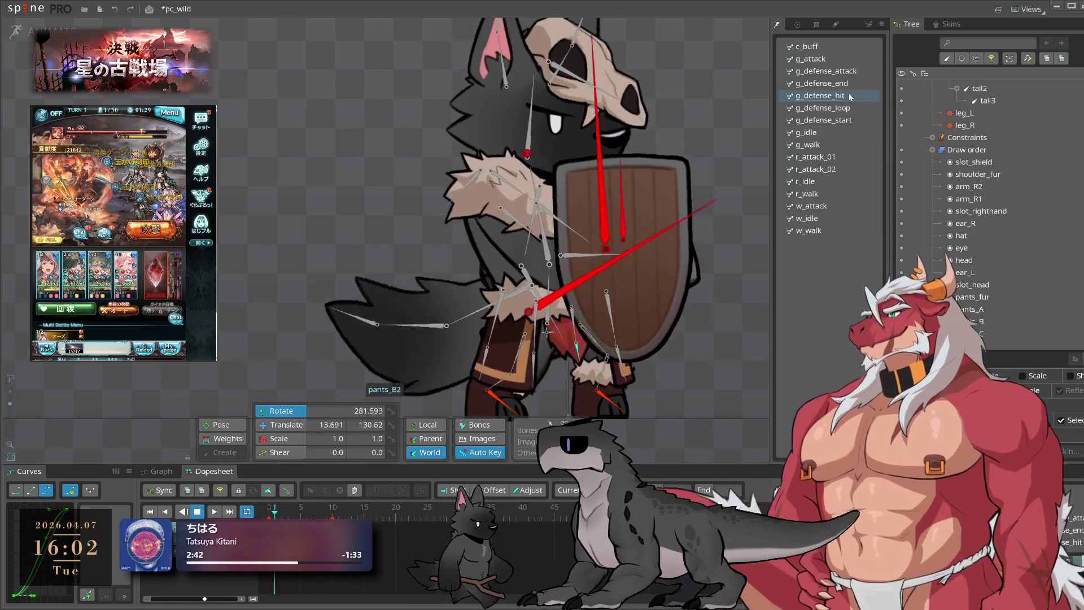
pyautogui.click(620, 290)
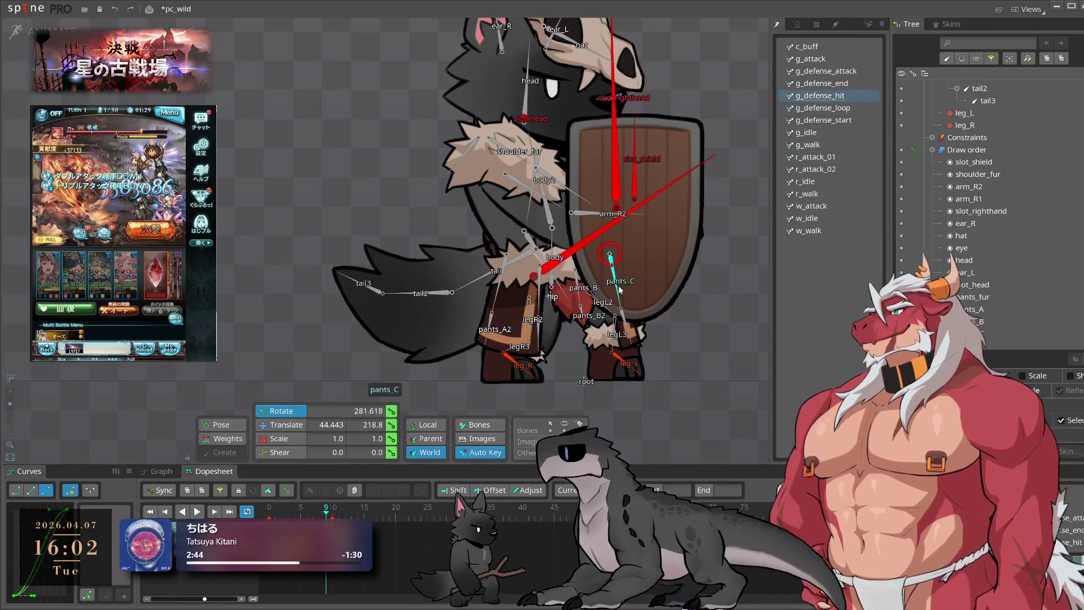
pyautogui.keyDown('ctrl'); pyautogui.click(537, 299); pyautogui.keyUp('ctrl')
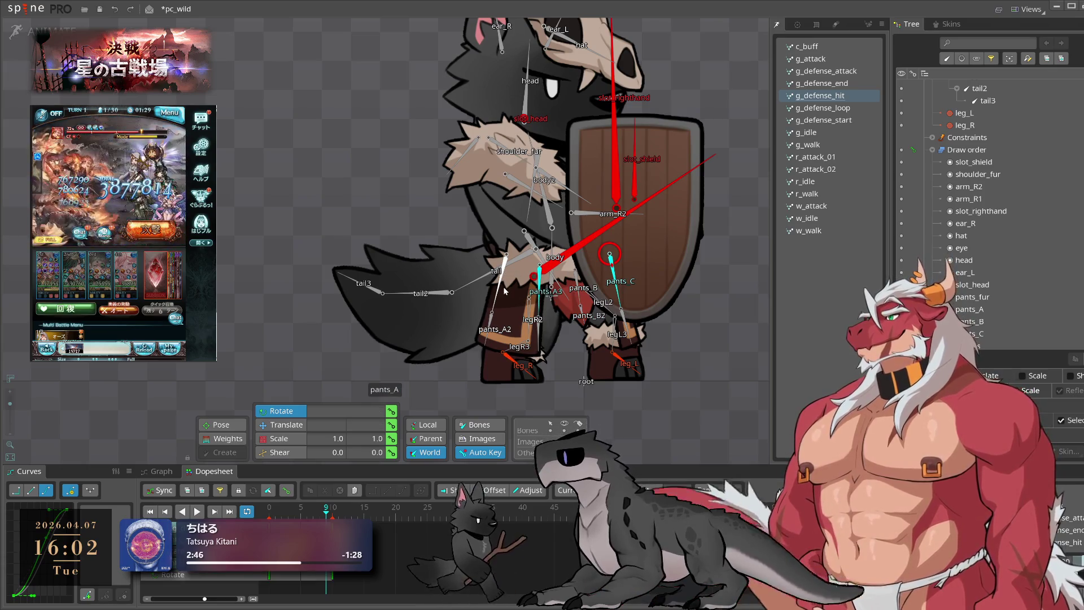
pyautogui.click(283, 511)
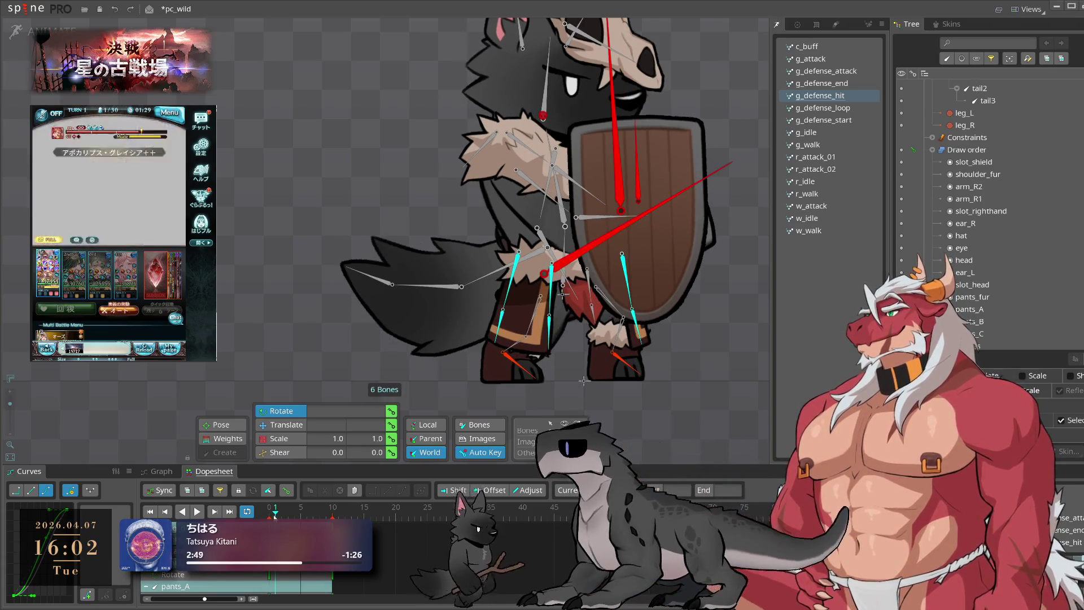
pyautogui.click(301, 511)
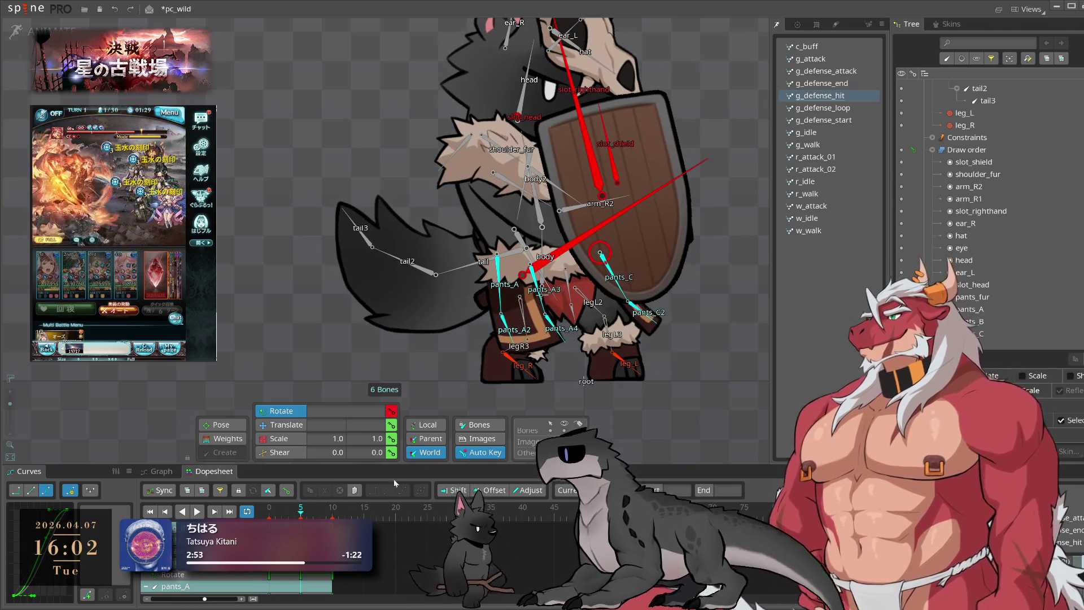
pyautogui.press('space')
pyautogui.press('space')
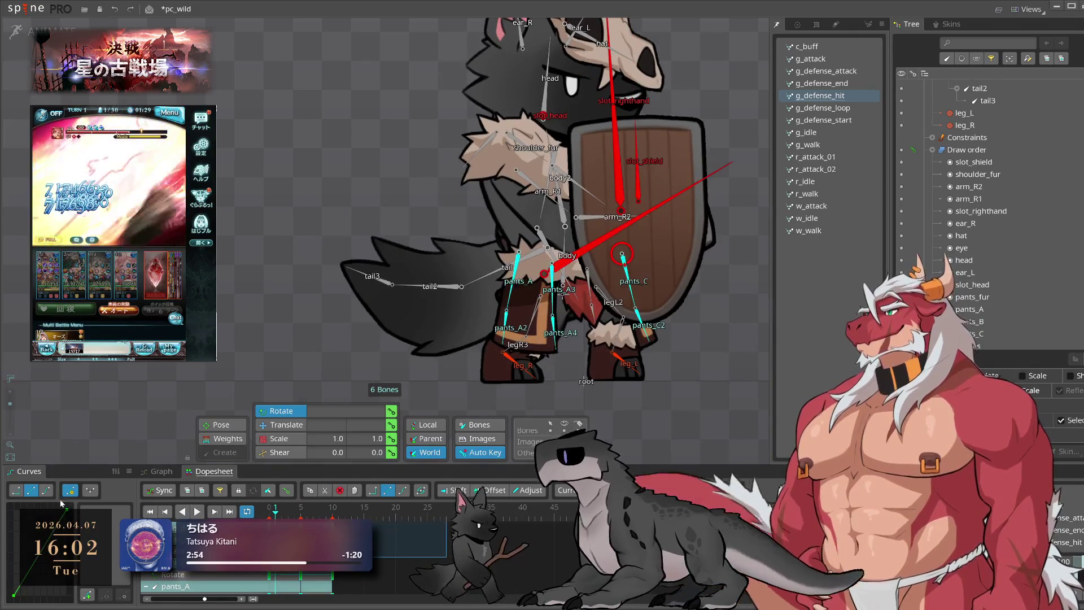
# Select pants_A4 and pants_A2, then pants_C, pants_A and pants_A3, and play the motion through
pyautogui.click(553, 326)
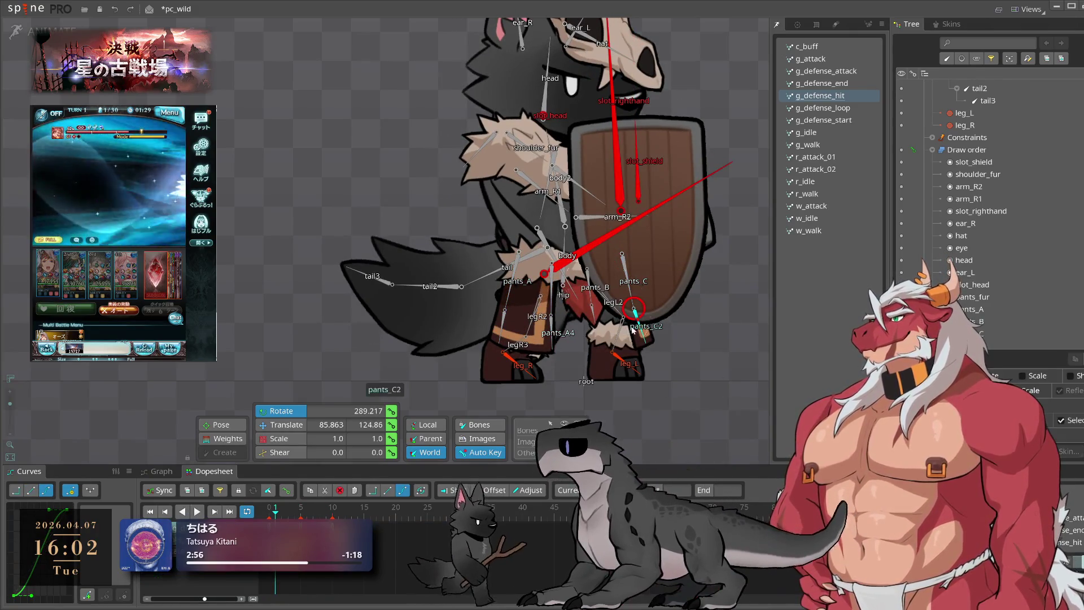
pyautogui.keyDown('ctrl'); pyautogui.click(511, 330); pyautogui.keyUp('ctrl')
pyautogui.keyDown('ctrl'); pyautogui.click(554, 327); pyautogui.keyUp('ctrl')
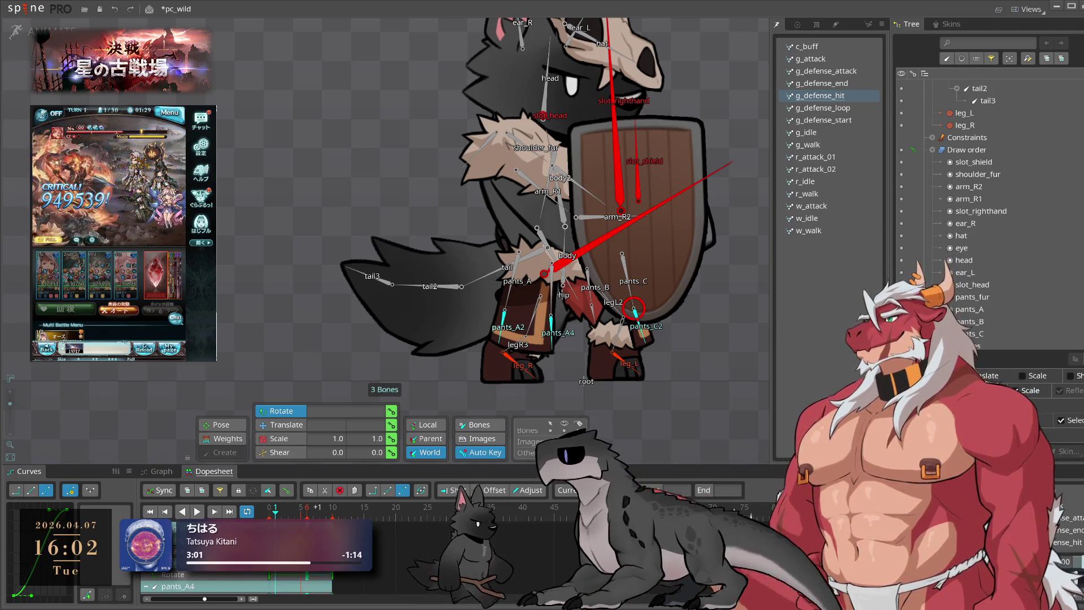
pyautogui.click(622, 255)
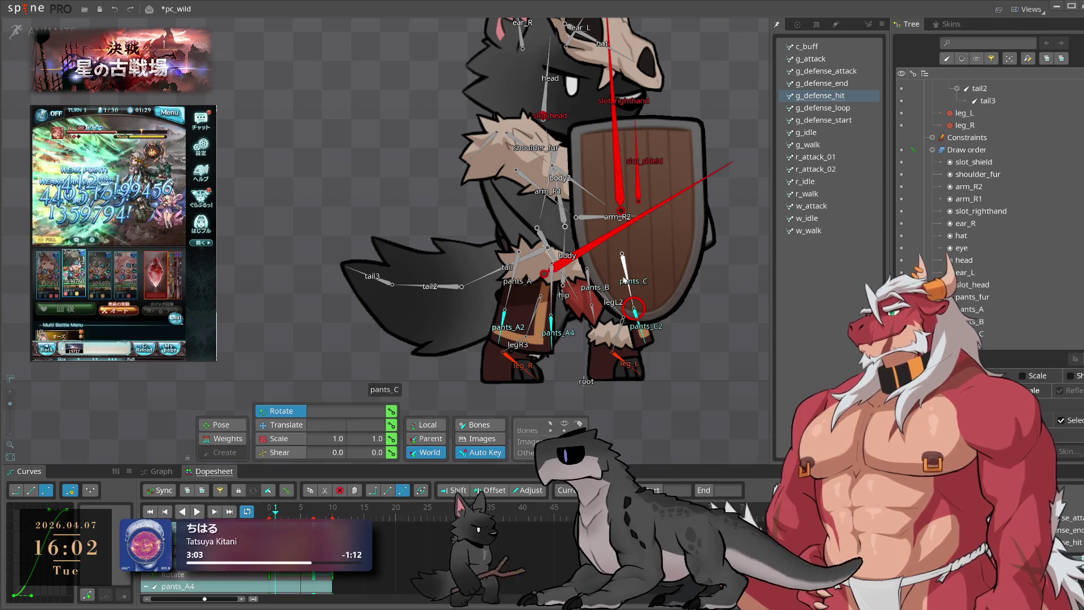
pyautogui.keyDown('ctrl'); pyautogui.click(514, 279); pyautogui.keyUp('ctrl')
pyautogui.keyDown('ctrl'); pyautogui.click(551, 285); pyautogui.keyUp('ctrl')
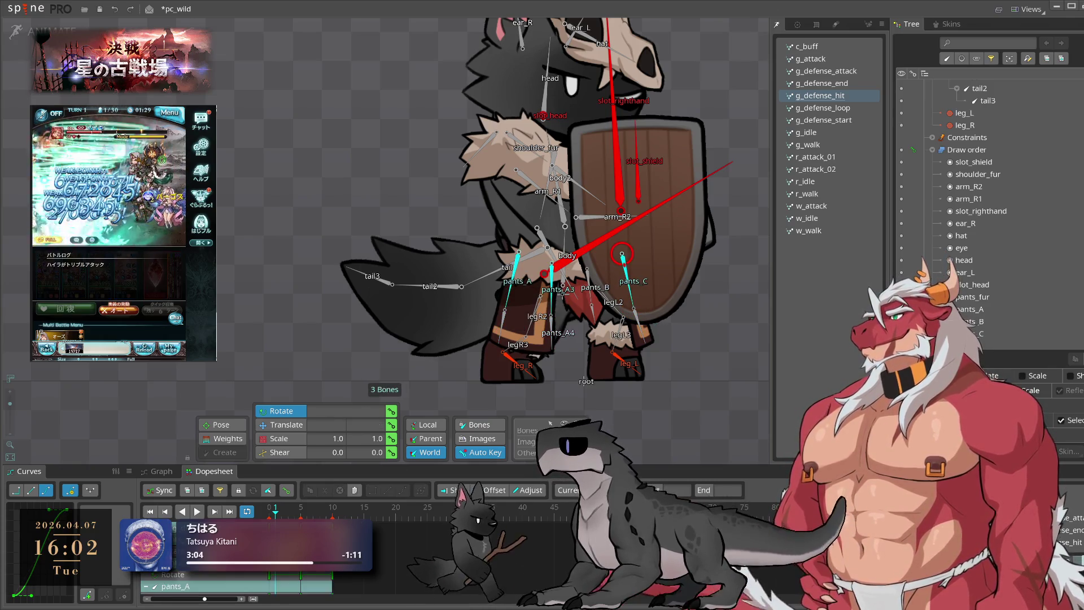
pyautogui.press('space')
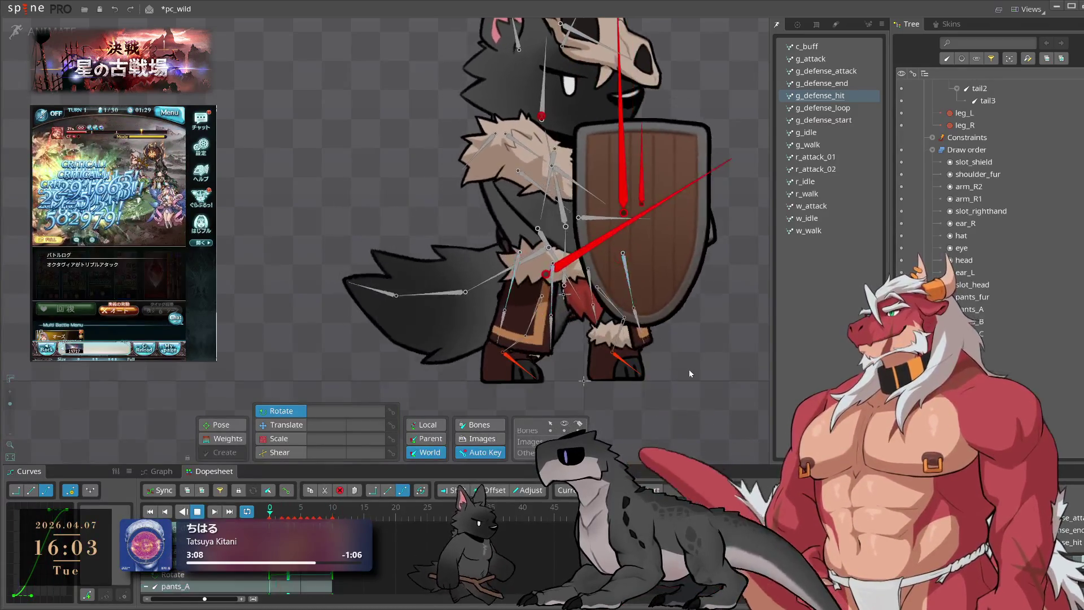
pyautogui.press('space')
pyautogui.click(608, 286)
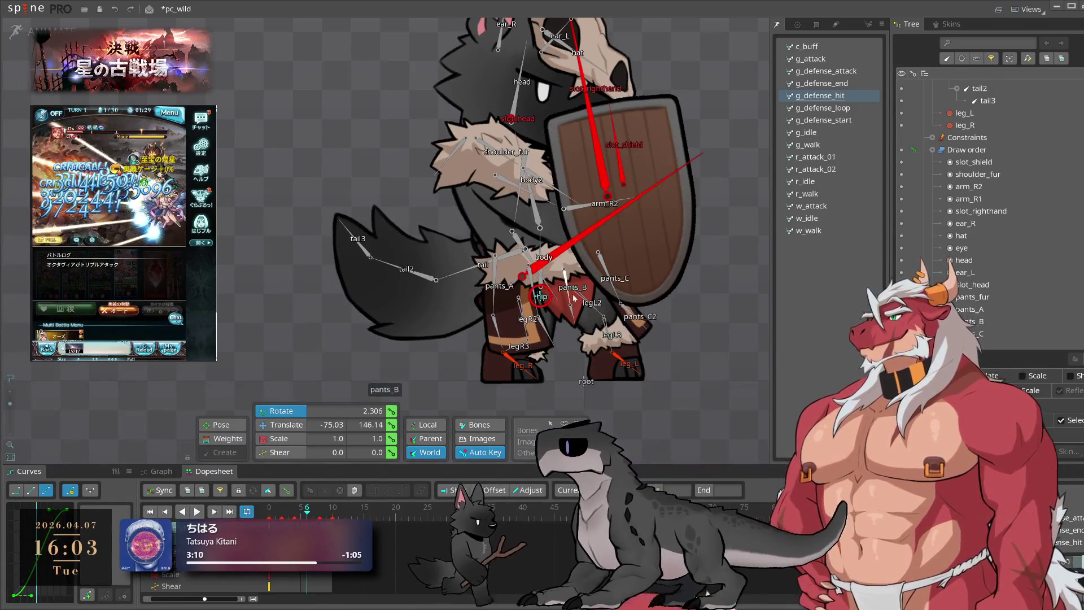
pyautogui.click(617, 277)
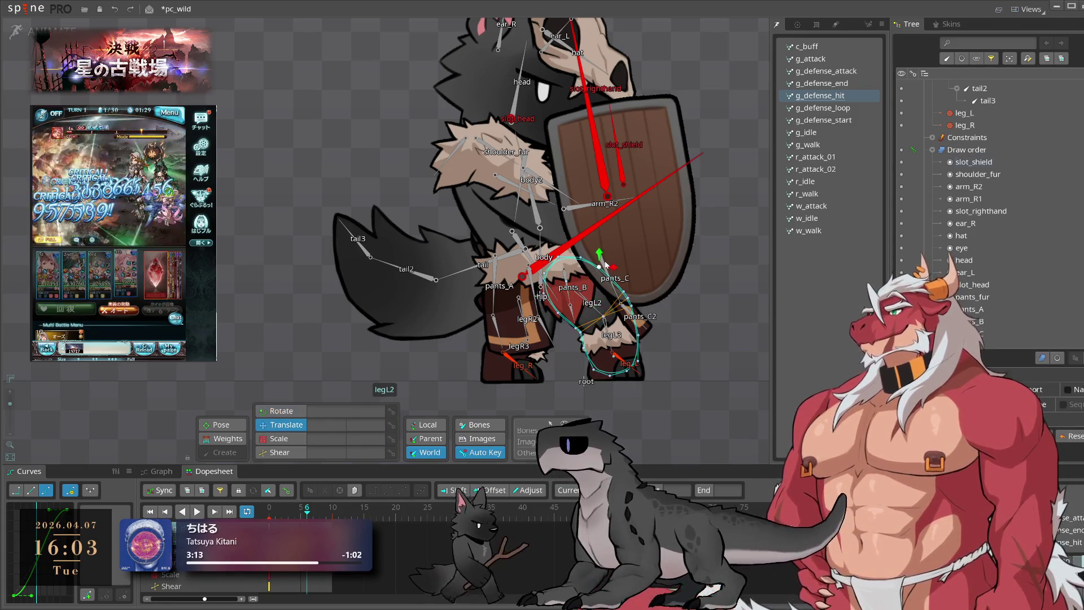
pyautogui.click(607, 265)
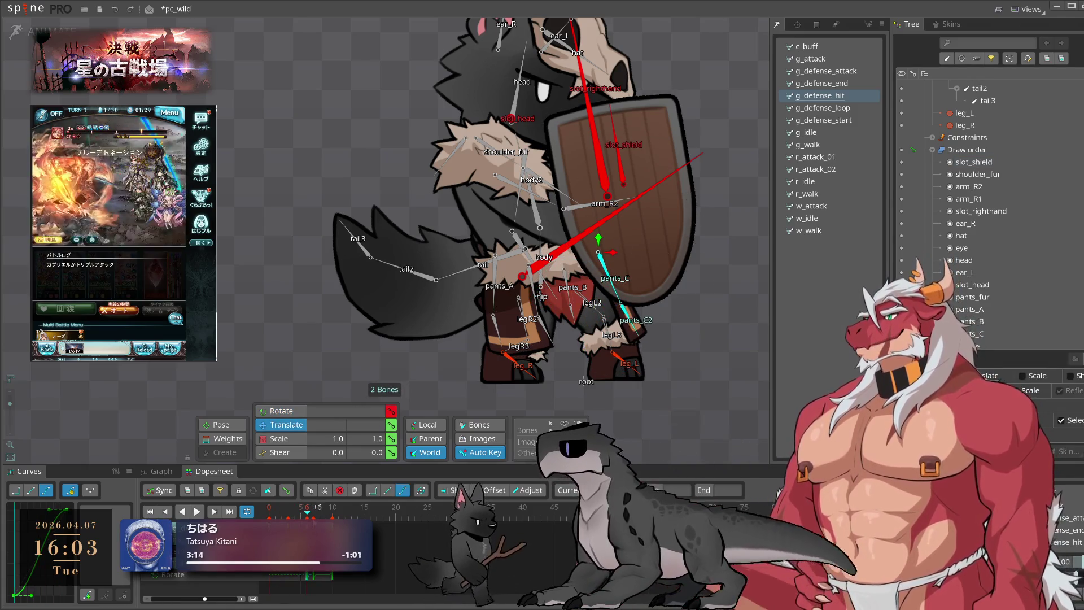
pyautogui.click(114, 8)
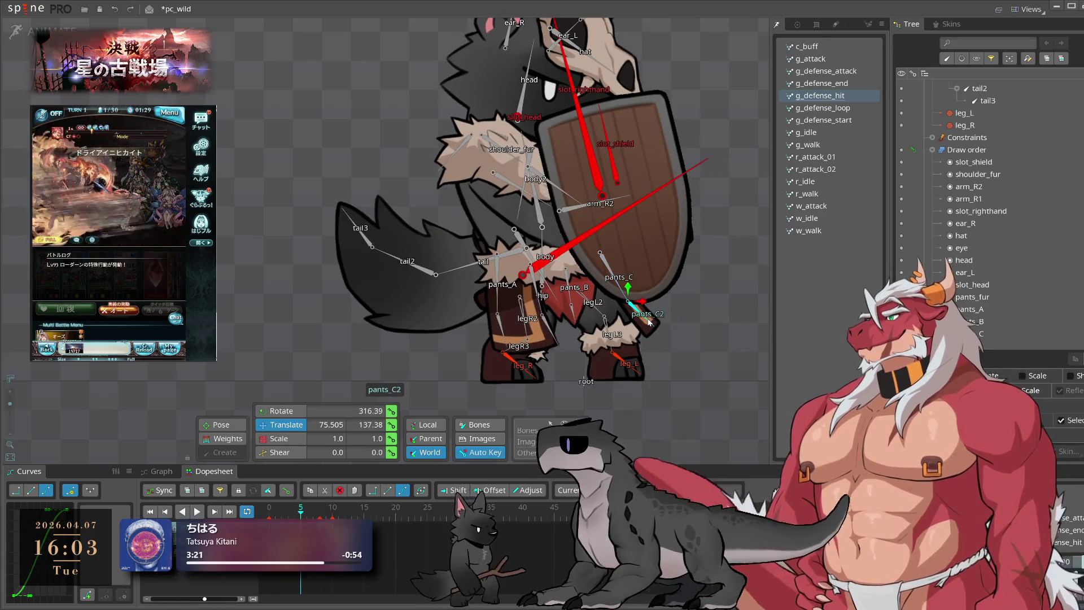
pyautogui.click(283, 511)
pyautogui.press('space')
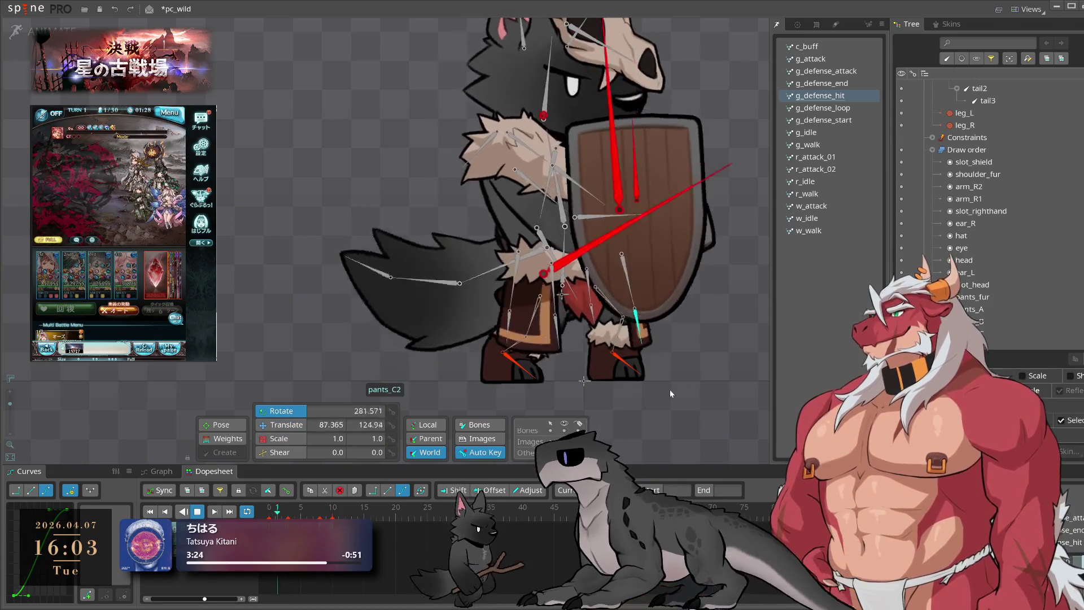
pyautogui.press('space')
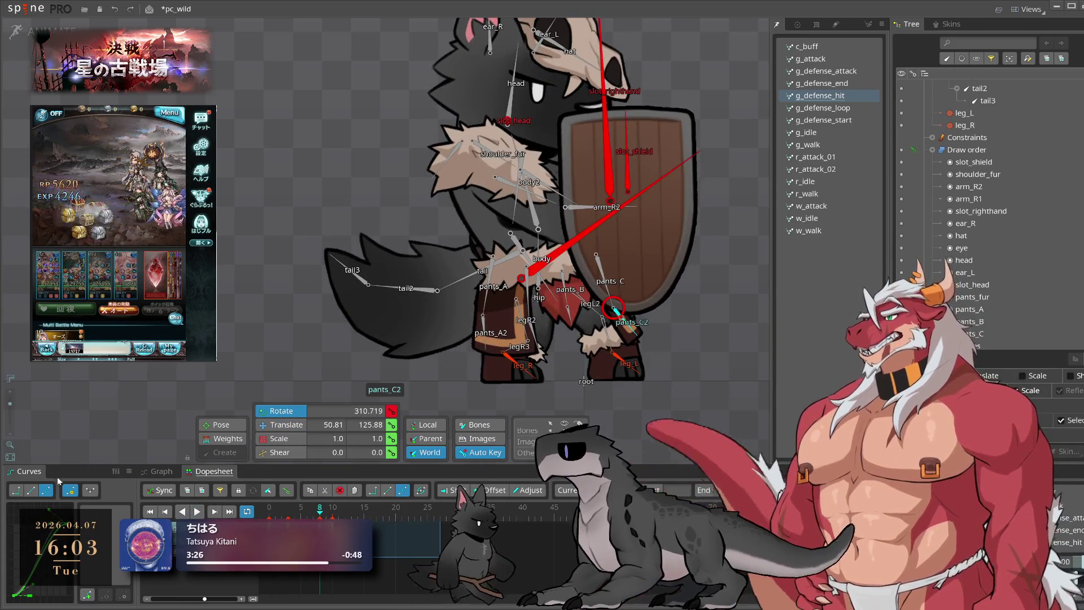
pyautogui.press('space')
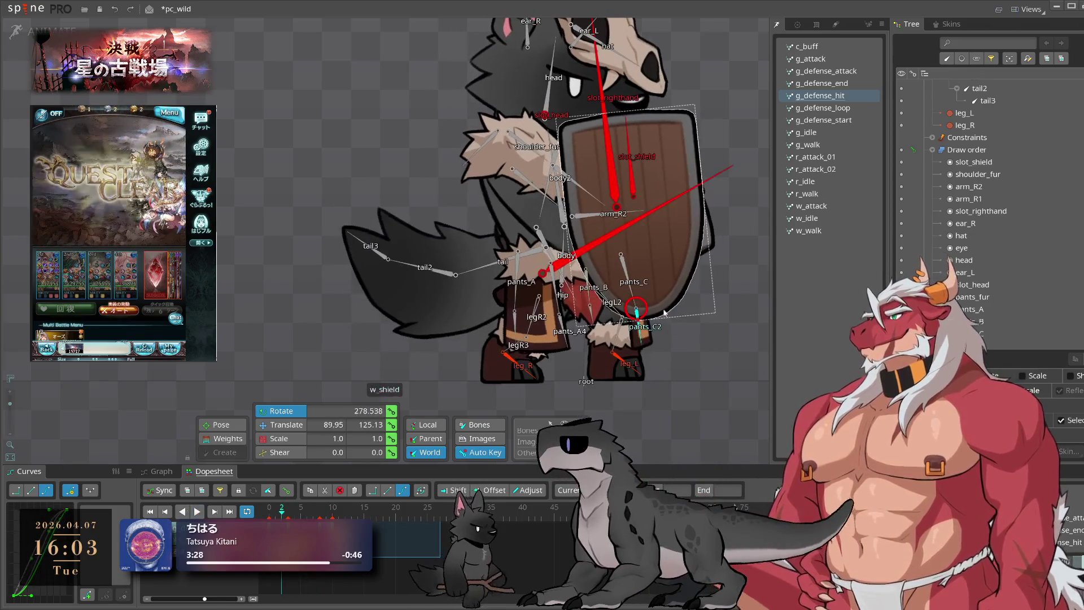
pyautogui.press('space')
pyautogui.click(275, 515)
pyautogui.moveTo(277, 516); pyautogui.dragTo(320, 511)
pyautogui.press('space')
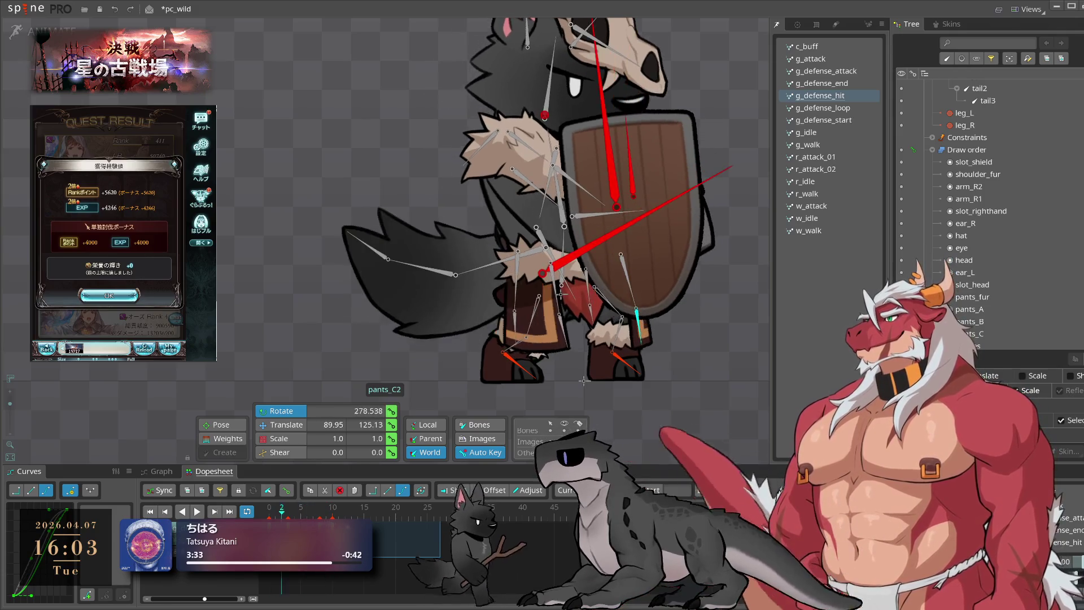
pyautogui.press('space')
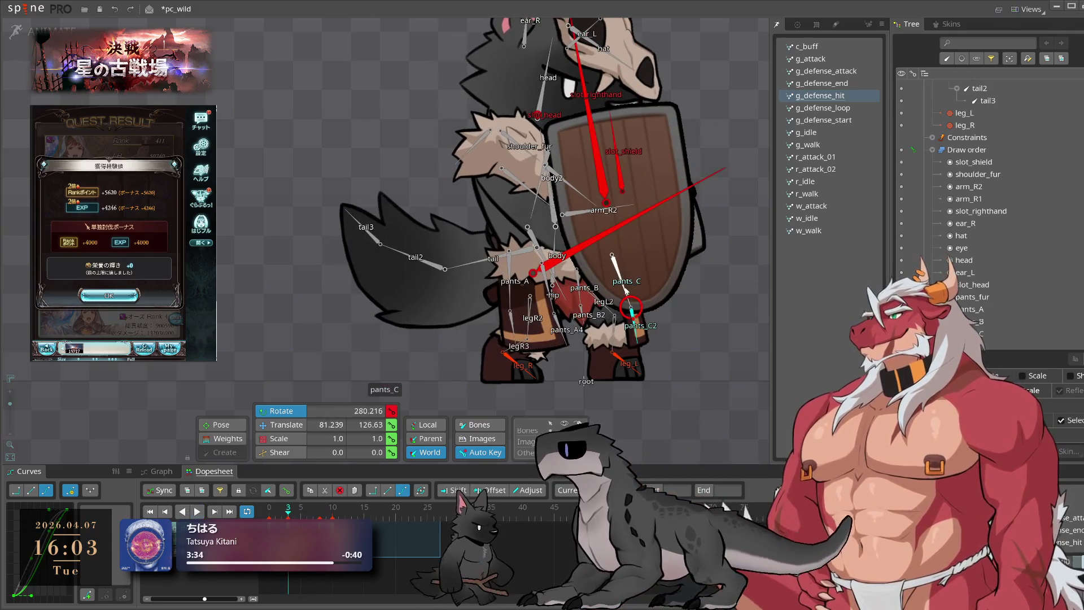
pyautogui.click(290, 513)
pyautogui.moveTo(290, 513); pyautogui.dragTo(307, 513)
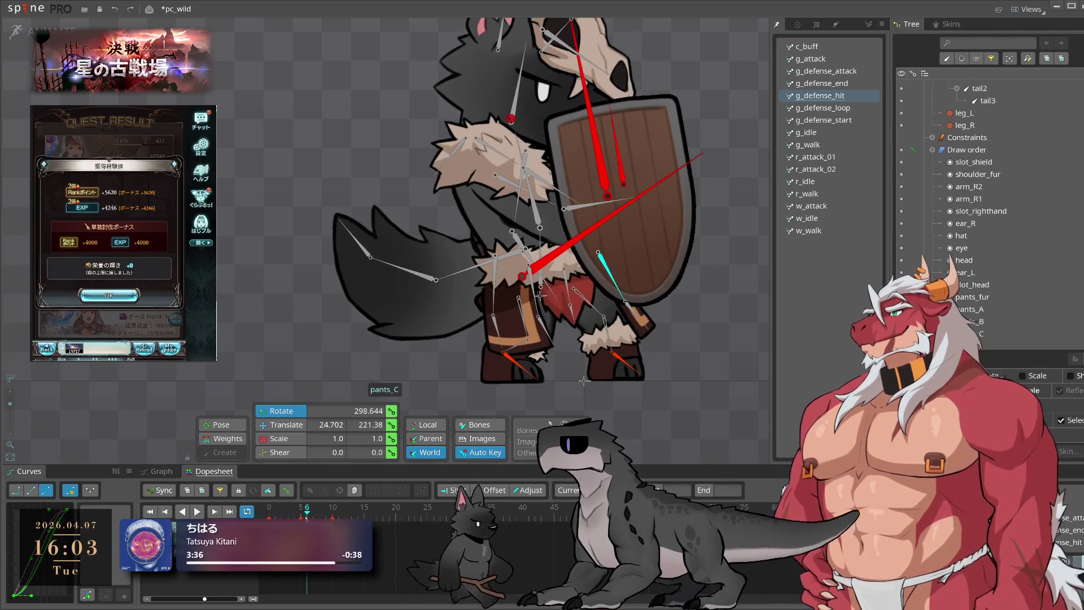
pyautogui.press('space')
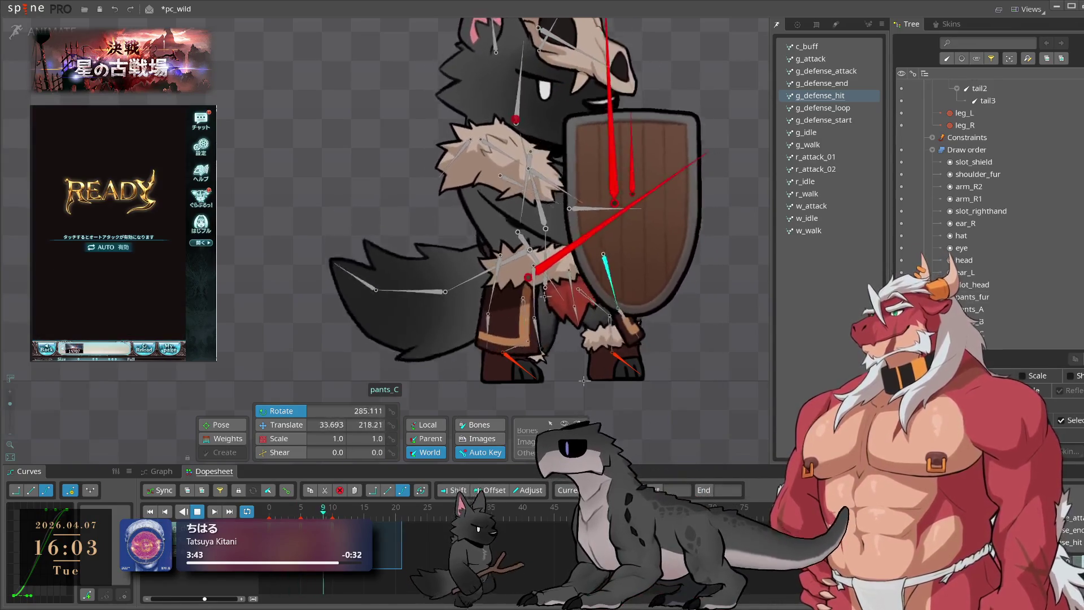
pyautogui.press('space')
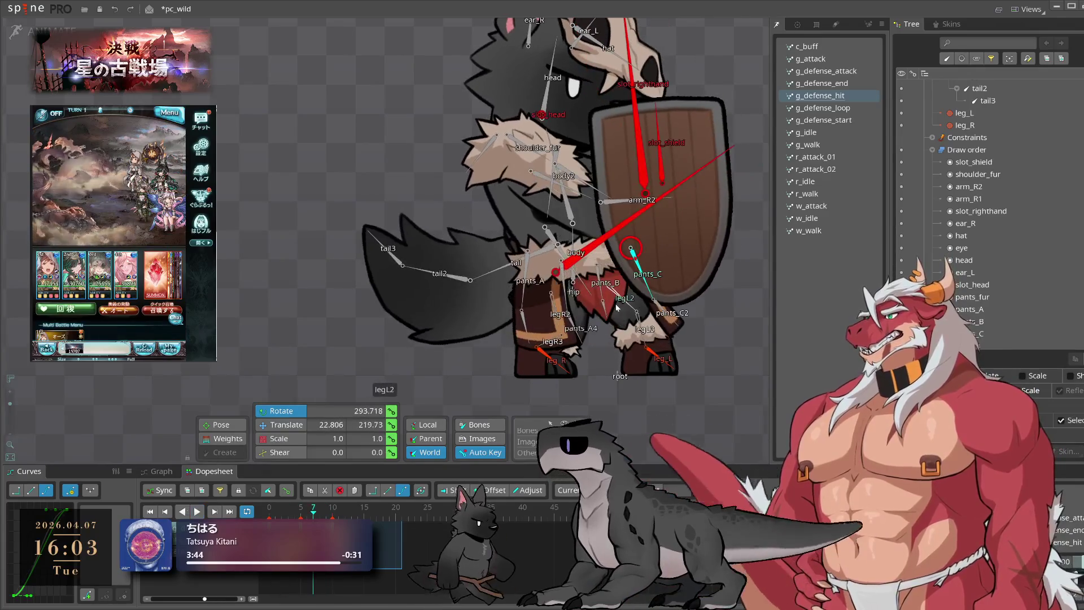
# Preview frames 3 to 6 with pants_B selected, then re-pose pants_B to about 293.39 rotation
pyautogui.keyDown('ctrl'); pyautogui.click(601, 287); pyautogui.keyUp('ctrl')
pyautogui.press('space')
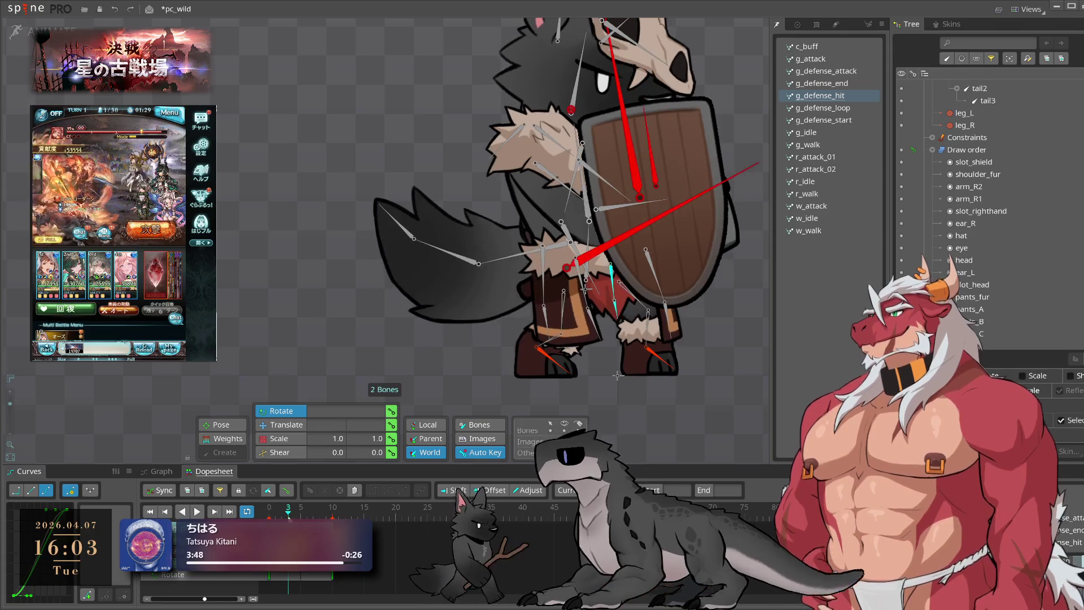
pyautogui.press('space')
pyautogui.press('space')
pyautogui.press('space')
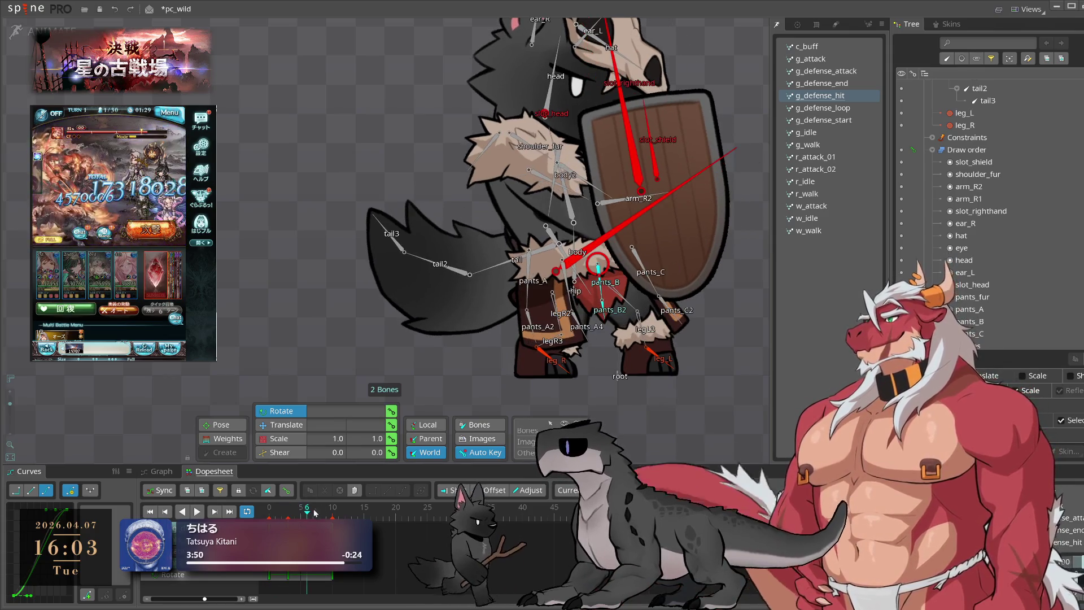
pyautogui.press('space')
pyautogui.press('space')
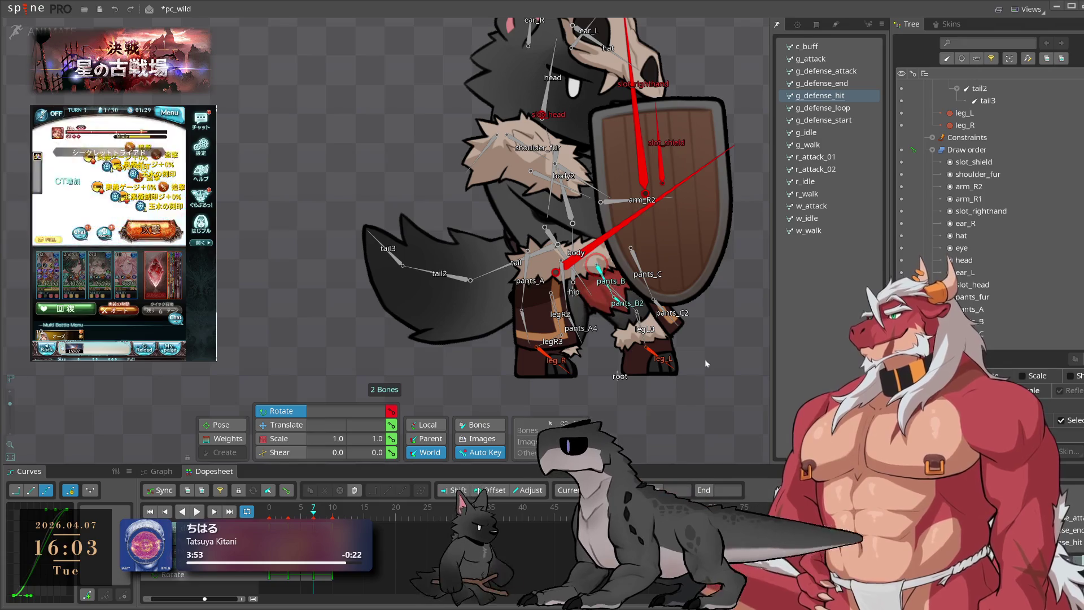
pyautogui.click(621, 307)
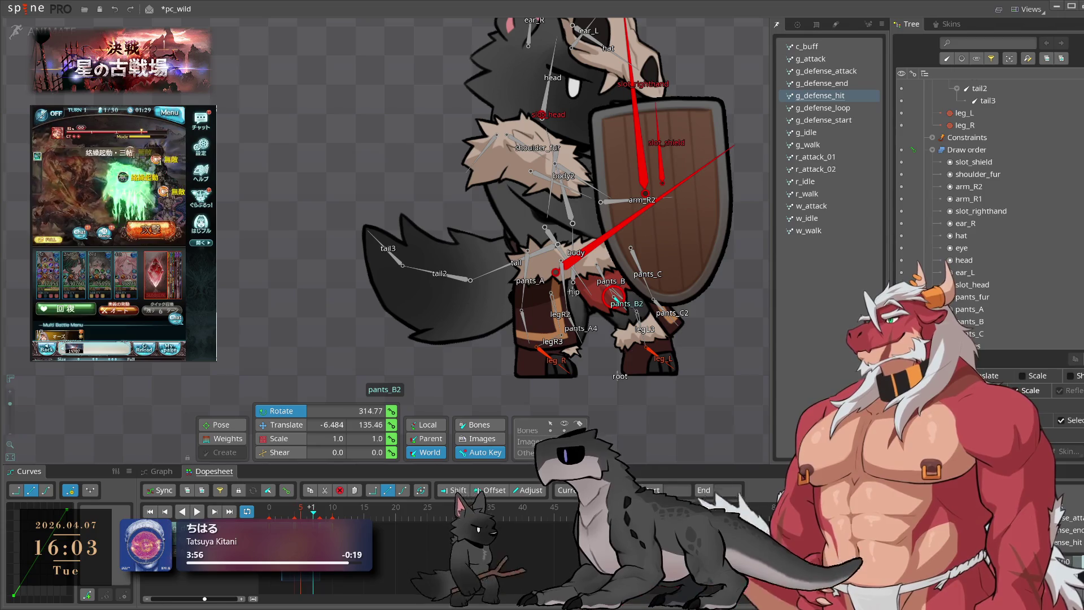
pyautogui.click(601, 270)
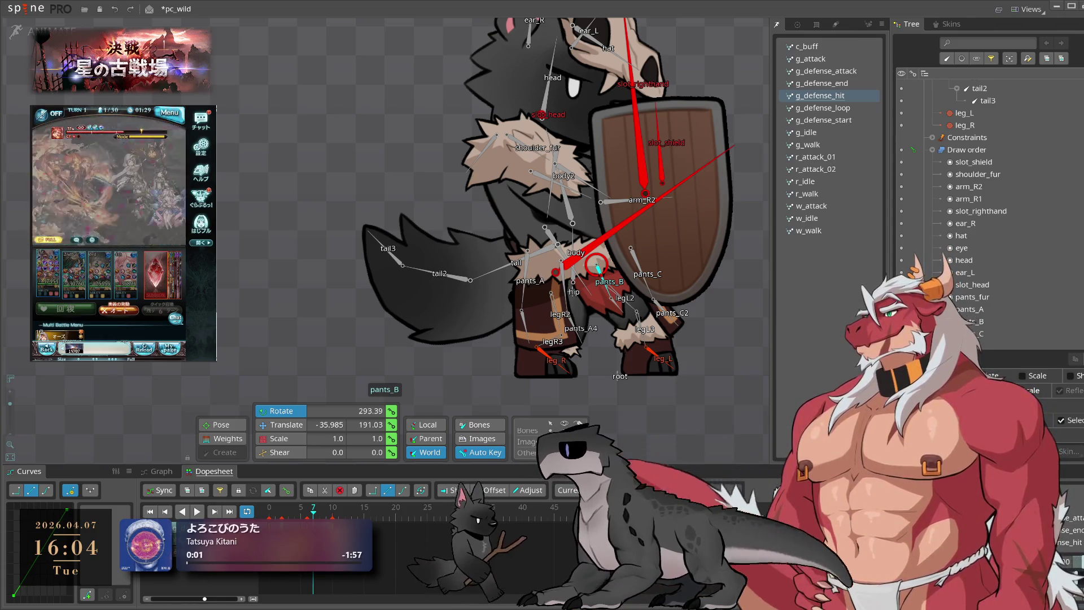
# Add pants_B2 to the pants_B selection and replay g_defense_hit several times to check the motion
pyautogui.press('space')
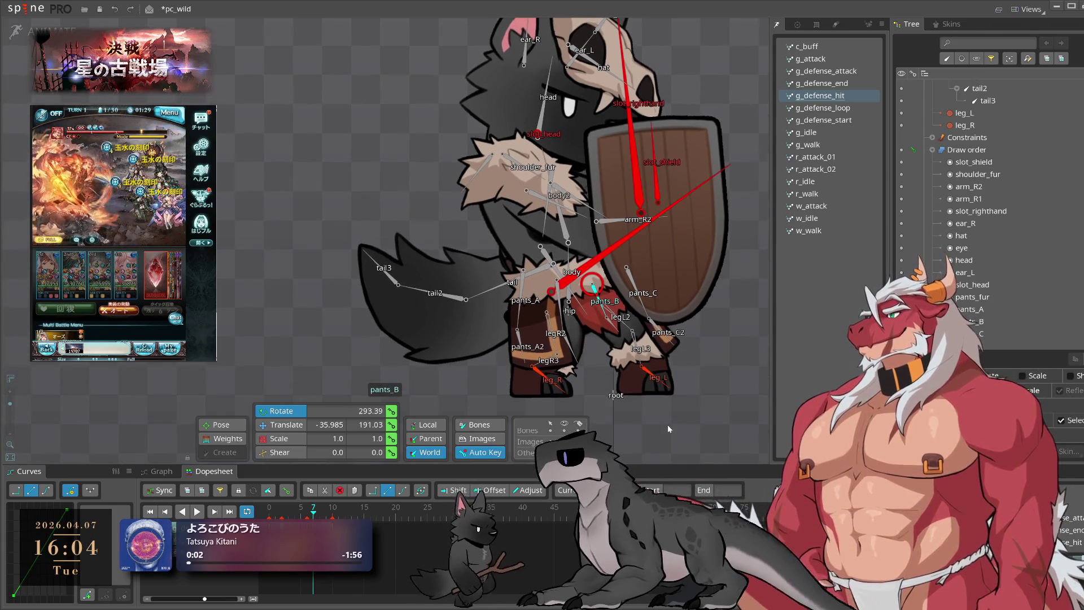
pyautogui.press('space')
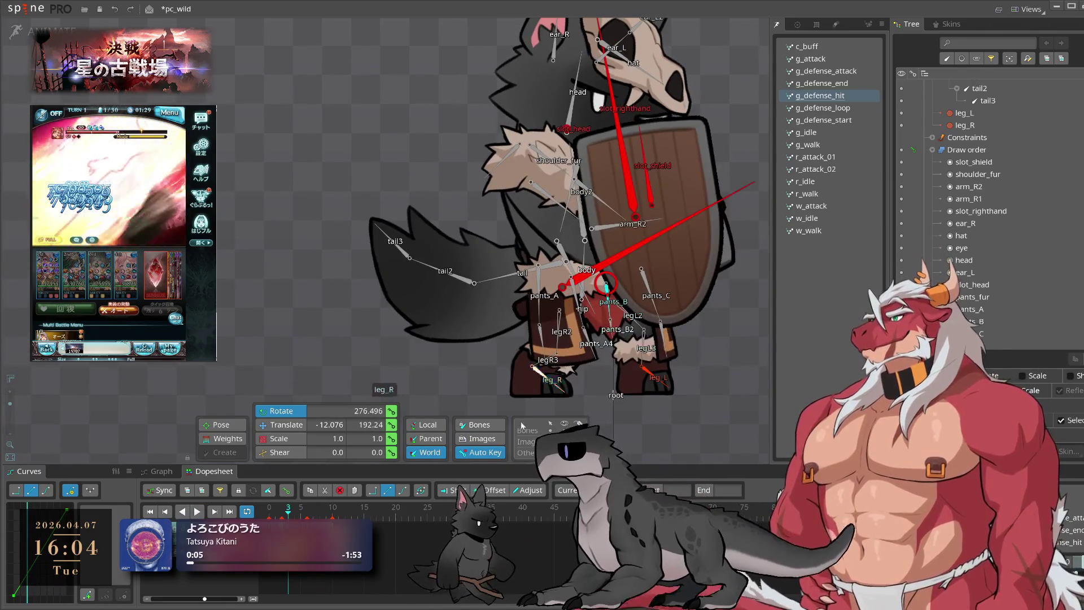
pyautogui.keyDown('ctrl'); pyautogui.click(619, 327); pyautogui.keyUp('ctrl')
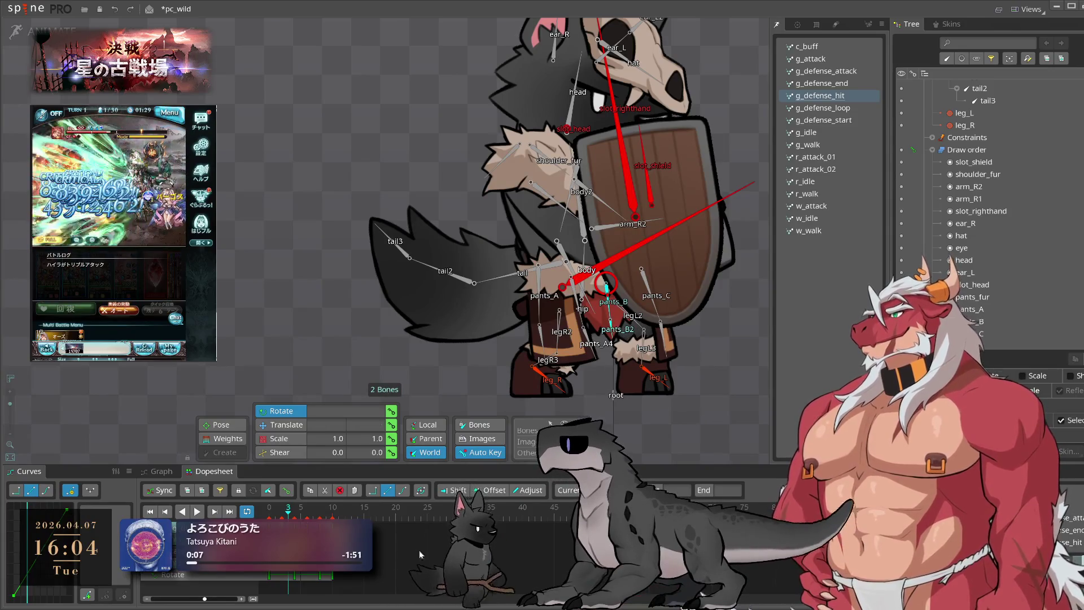
pyautogui.press('space')
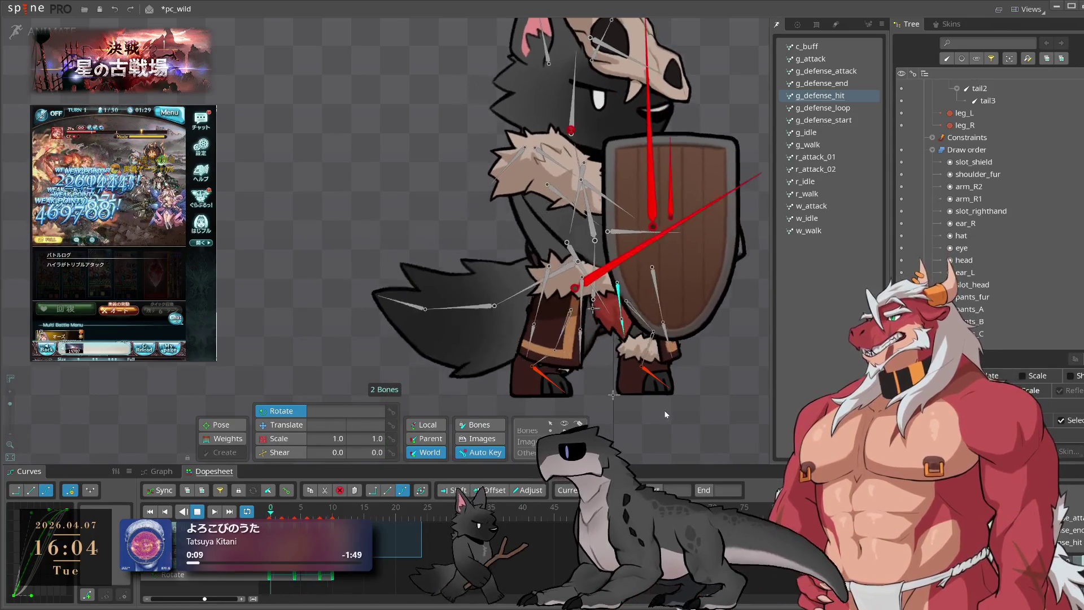
pyautogui.press('space')
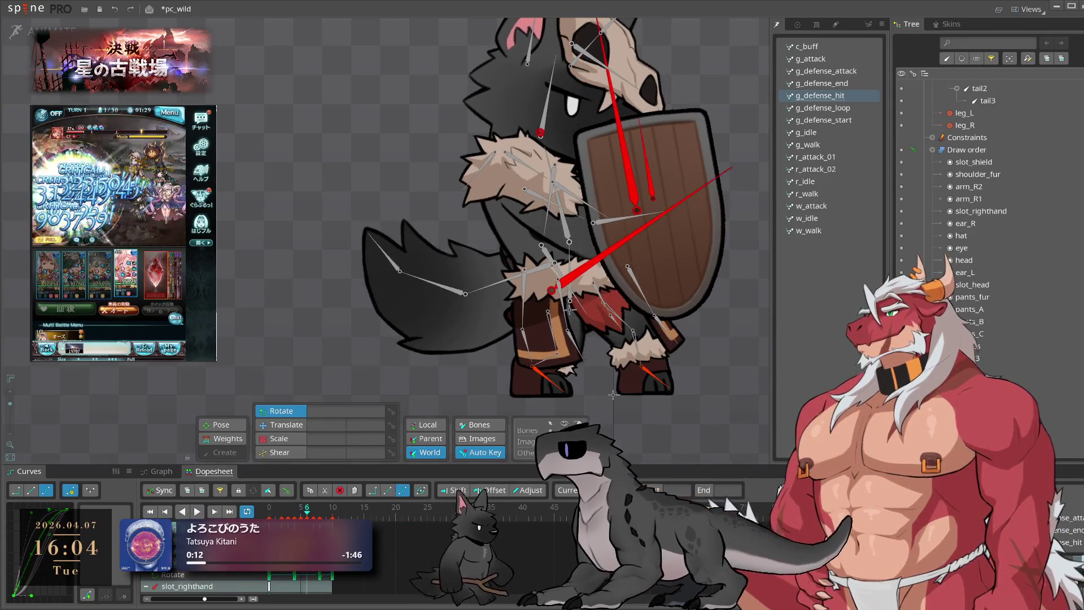
pyautogui.press('space')
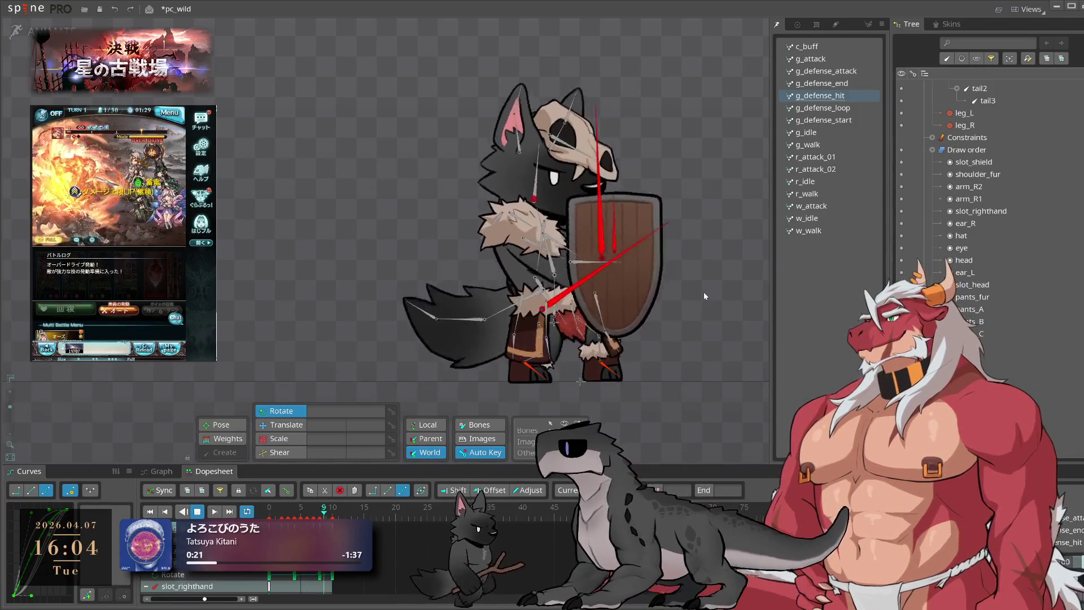
# Load g_defense_end, play it, then select the pants_A2 bone to view its transform
pyautogui.click(822, 83)
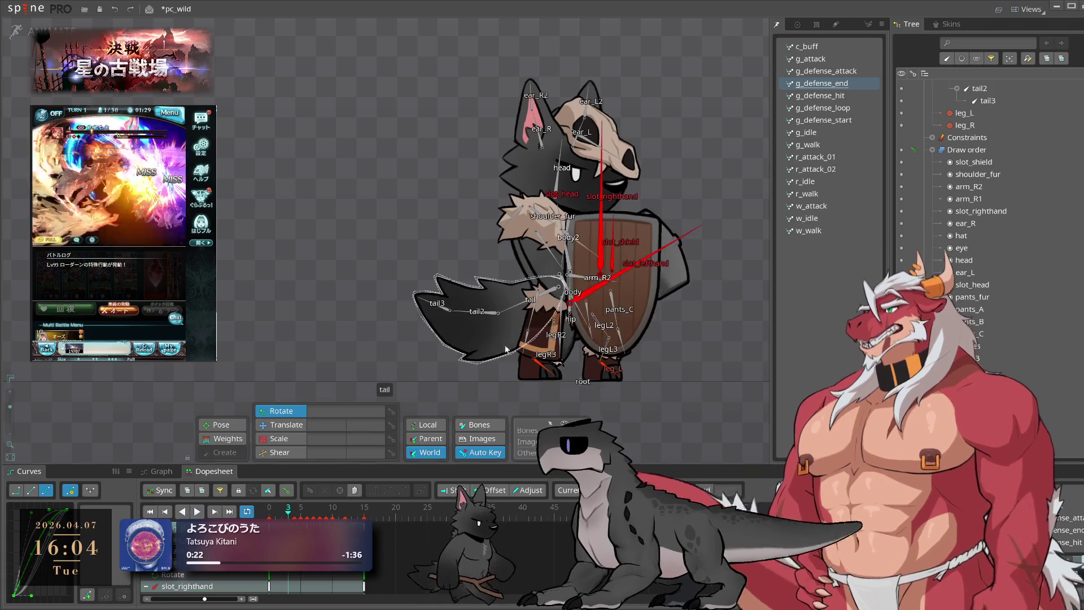
pyautogui.moveTo(528, 335); pyautogui.dragTo(580, 382)
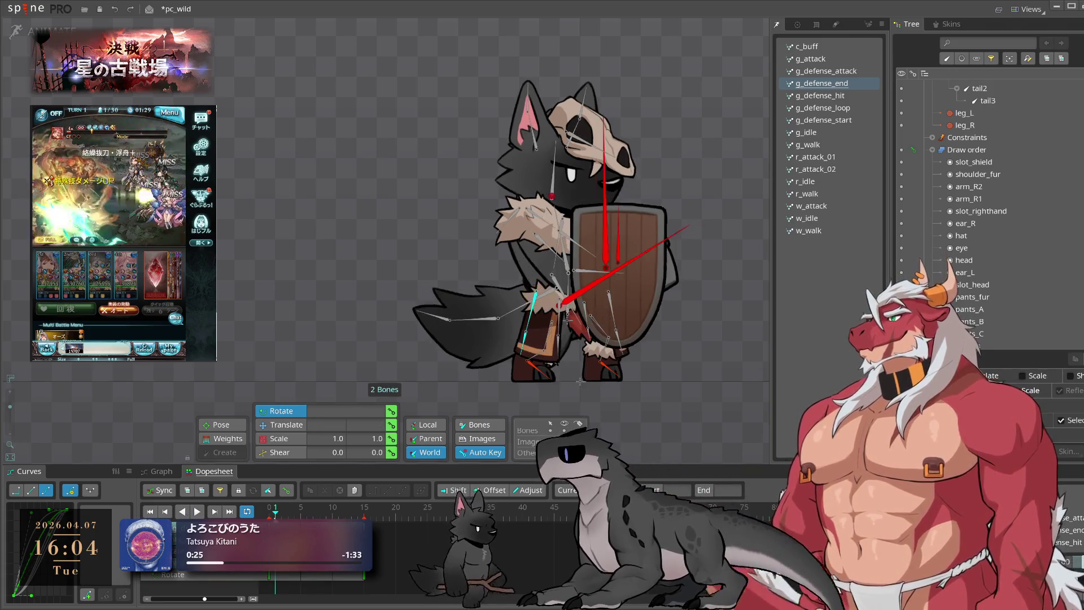
pyautogui.press('l')
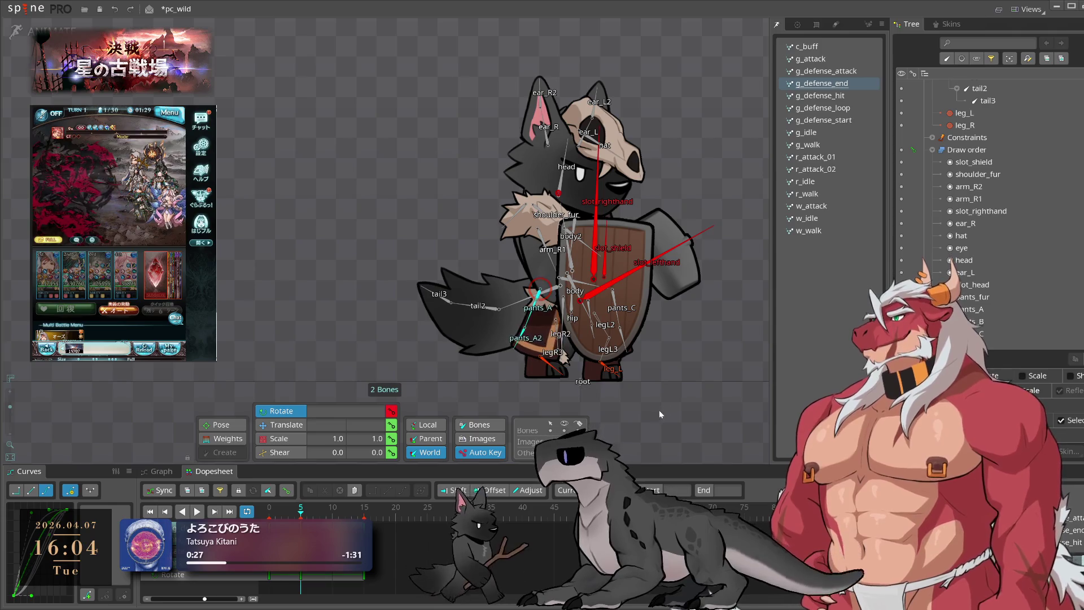
pyautogui.click(527, 339)
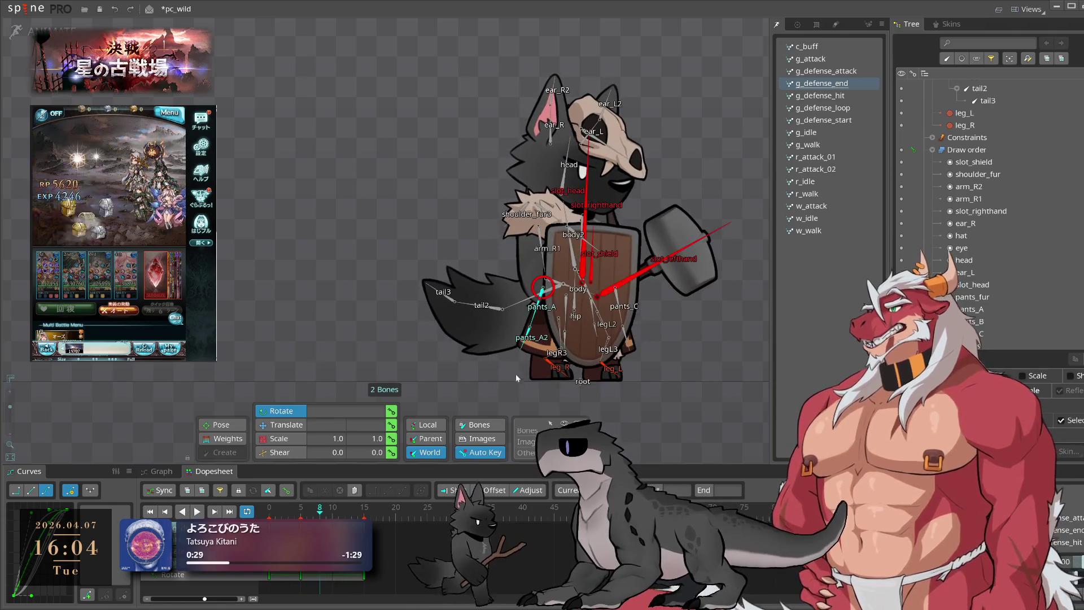
pyautogui.click(529, 329)
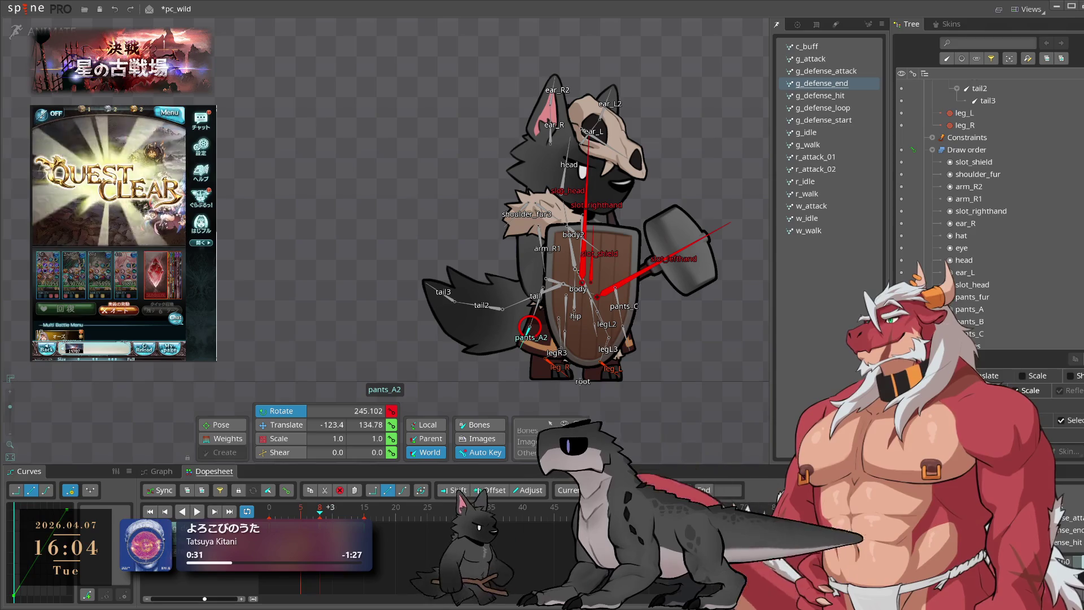
# Settle the selection on the pants_A bones without the tail, select their keys and play back
pyautogui.keyDown('ctrl'); pyautogui.click(537, 315); pyautogui.keyUp('ctrl')
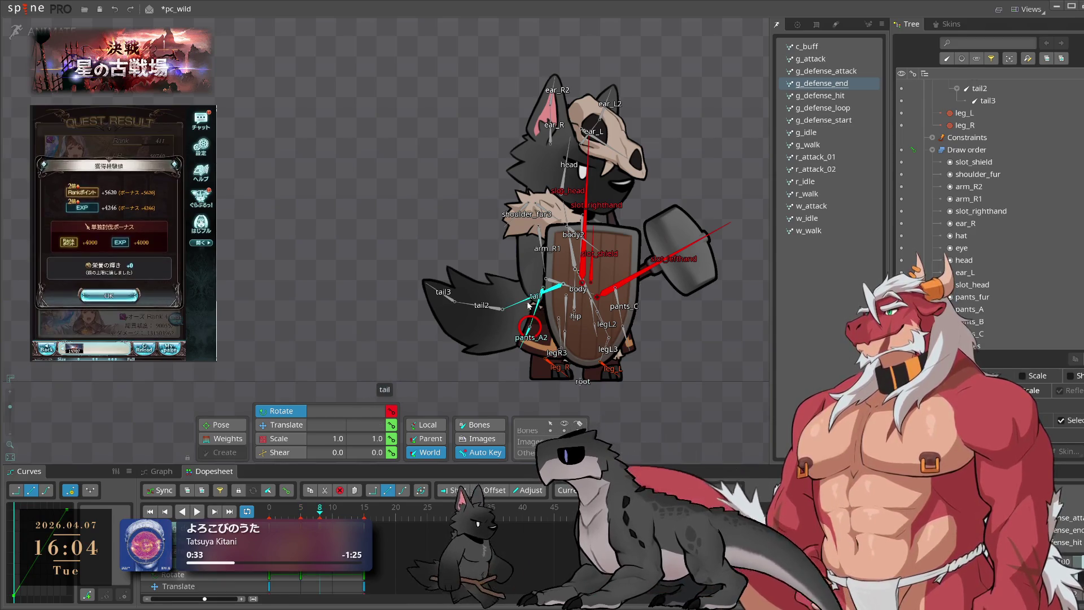
pyautogui.scroll(2, 531, 299)
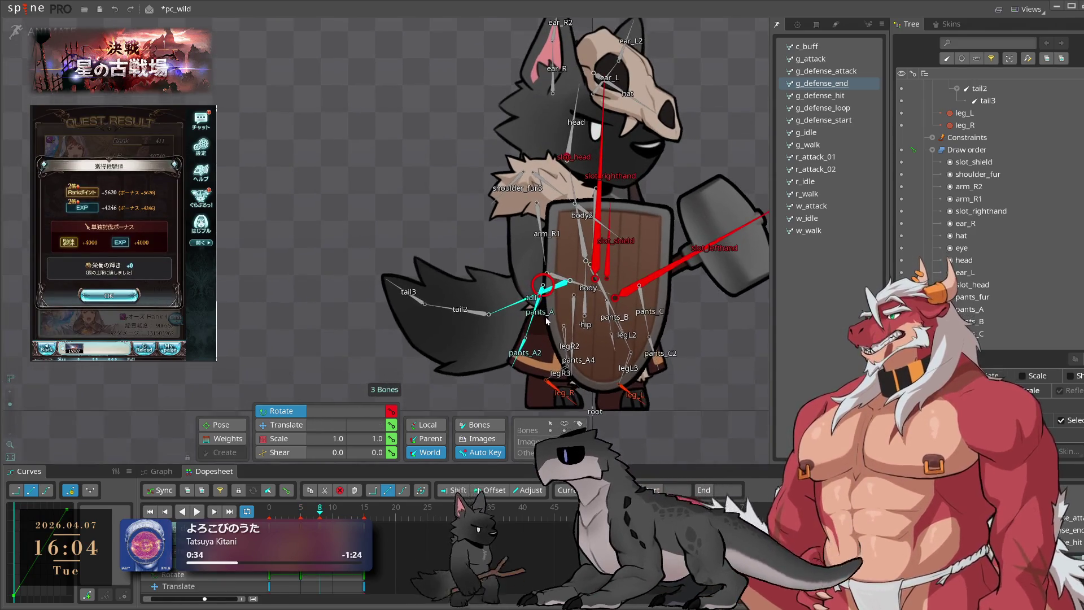
pyautogui.keyDown('ctrl'); pyautogui.click(479, 333); pyautogui.keyUp('ctrl')
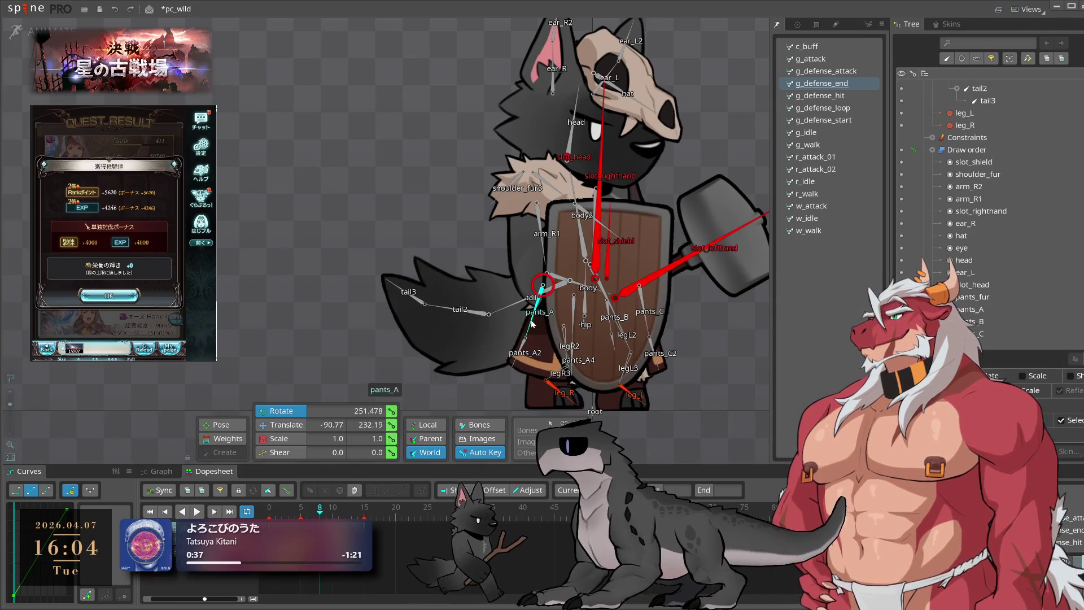
pyautogui.click(47, 509)
pyautogui.click(197, 511)
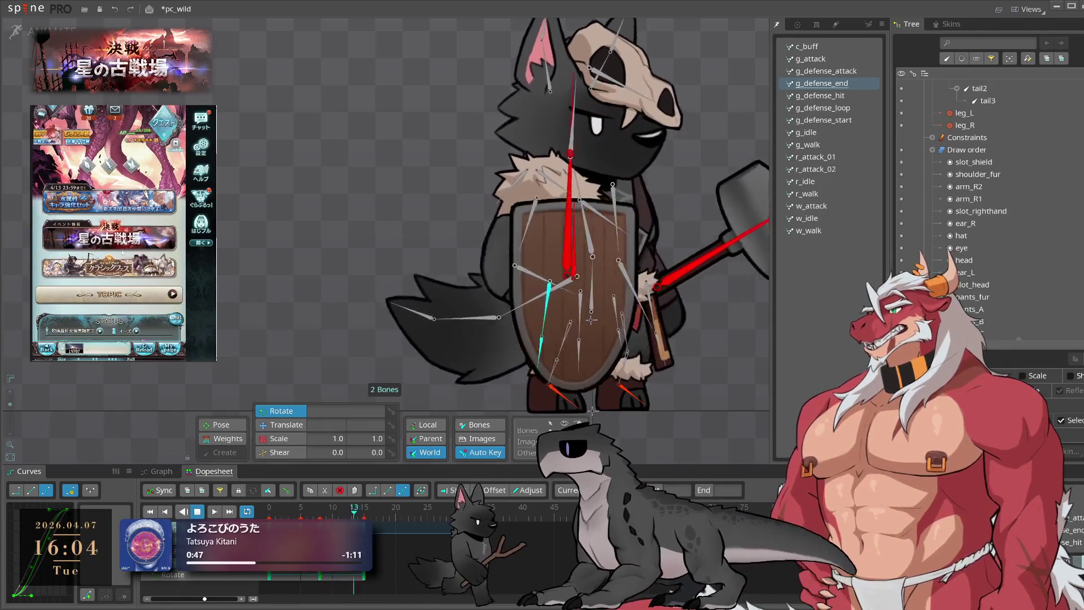
# In the game window, claim a present, view the skill jewel presents and close the recycle dialog
pyautogui.click(88, 111)
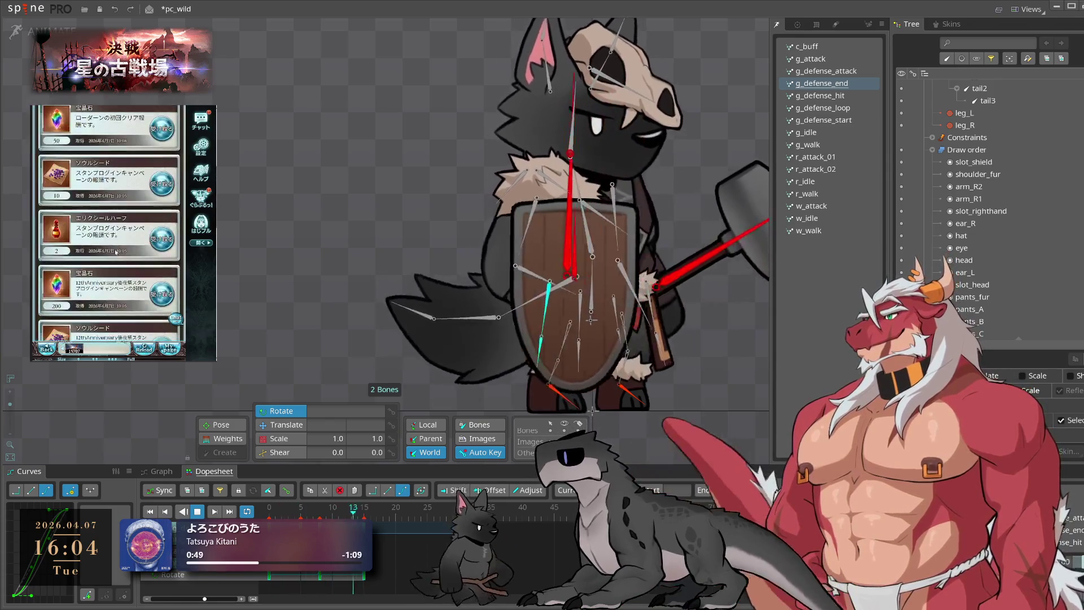
pyautogui.click(108, 212)
pyautogui.click(119, 301)
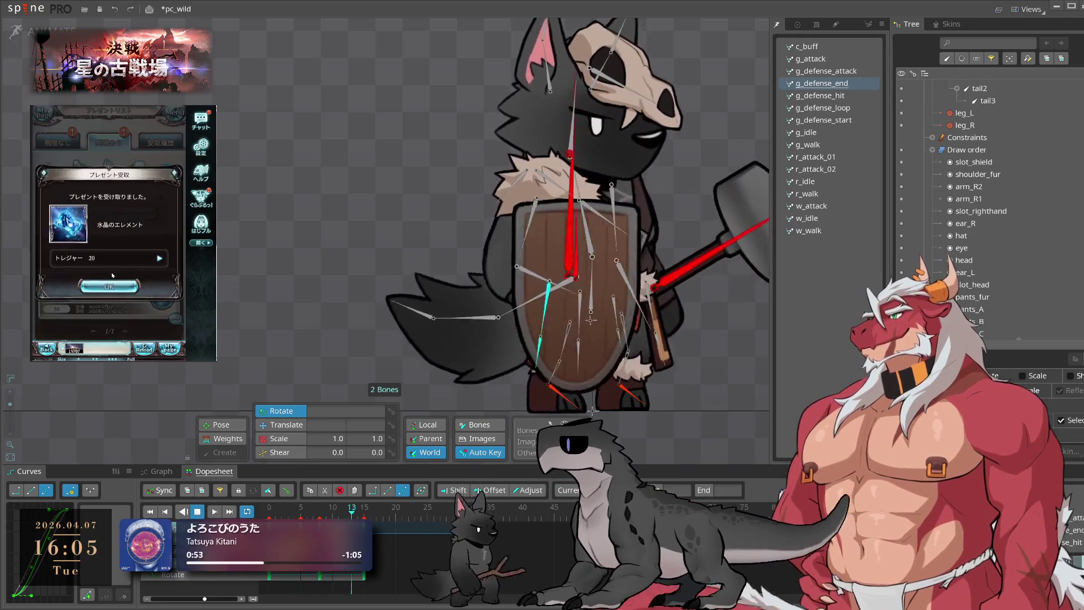
pyautogui.click(61, 137)
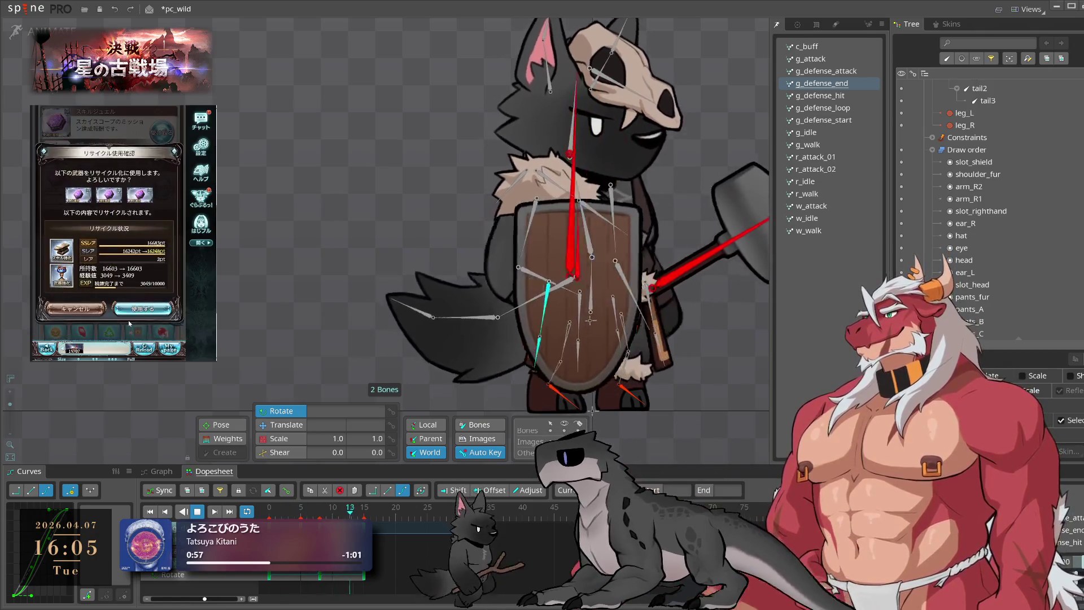
pyautogui.click(113, 332)
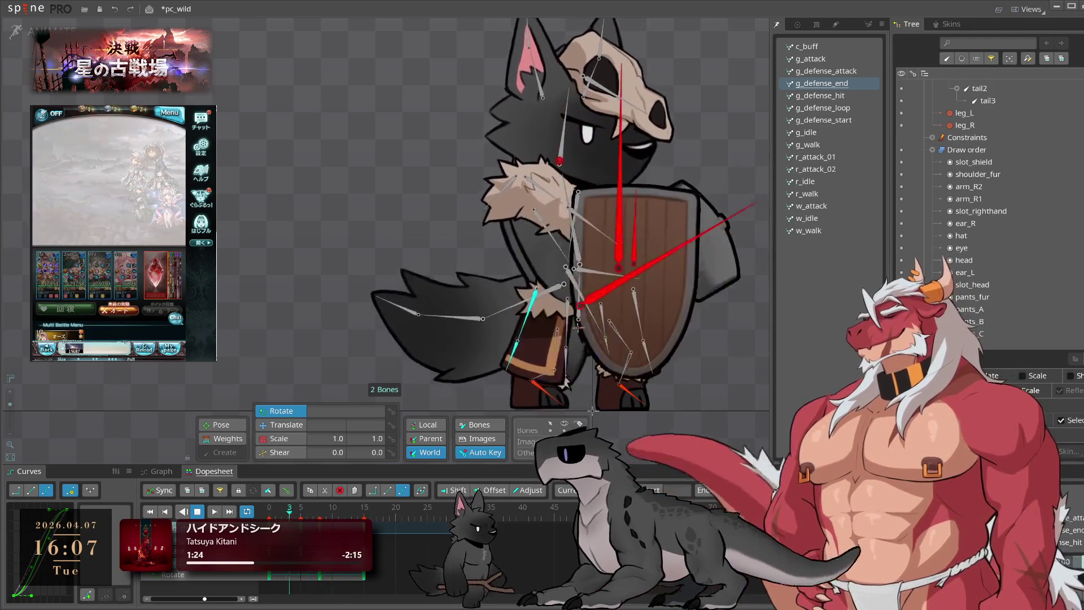
# Drag-select two bones to halt g_defense_end at around frame 12
pyautogui.moveTo(634, 250); pyautogui.dragTo(676, 340)
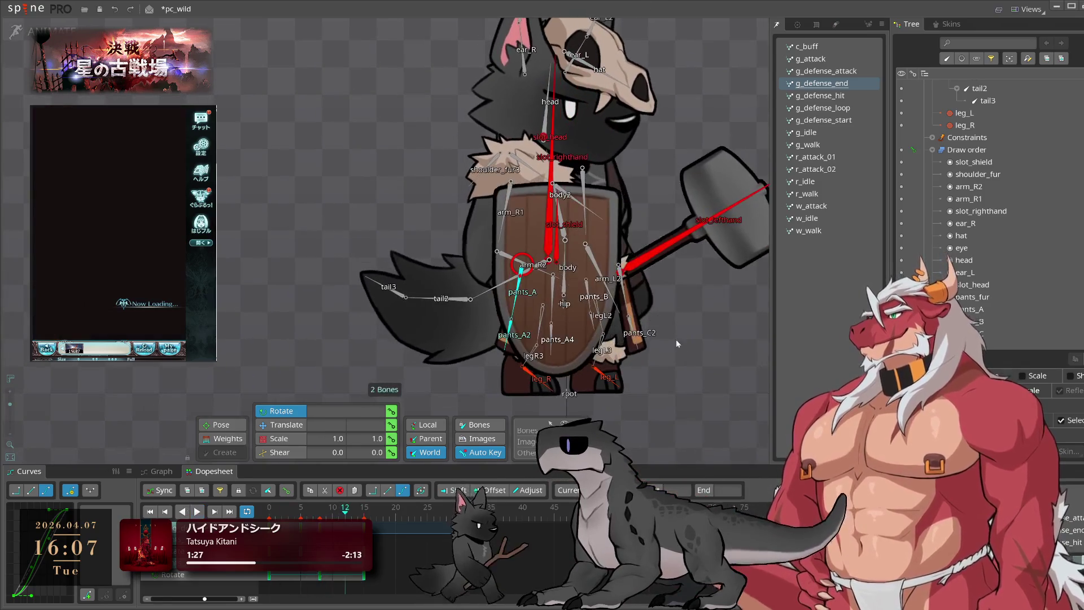
# Pause g_defense_end, then move through g_defense_attack to g_attack and play it with all bones selected
pyautogui.press('space')
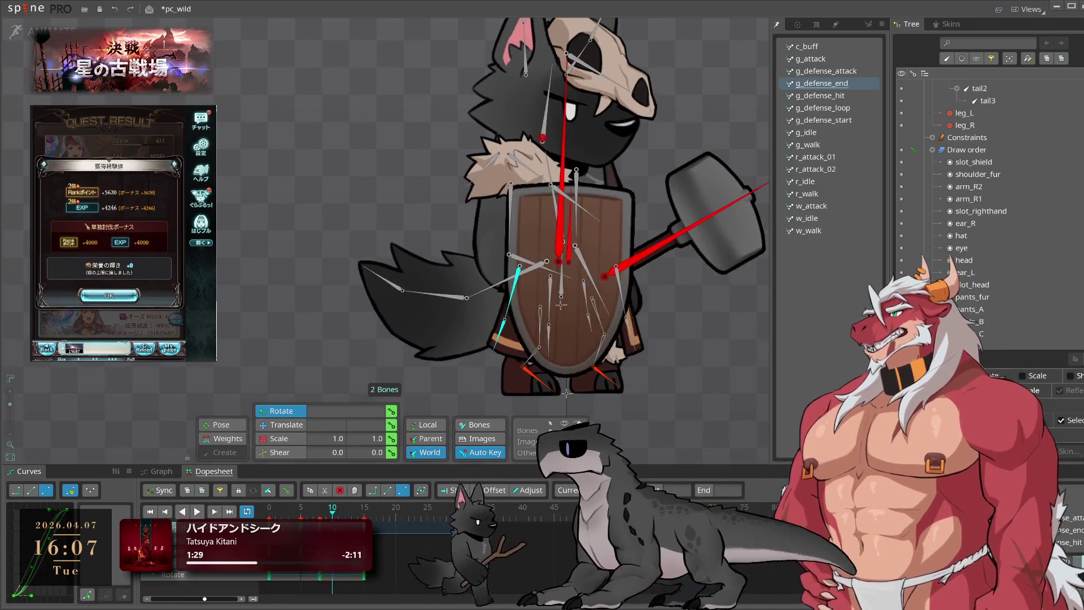
pyautogui.press('space')
pyautogui.click(828, 72)
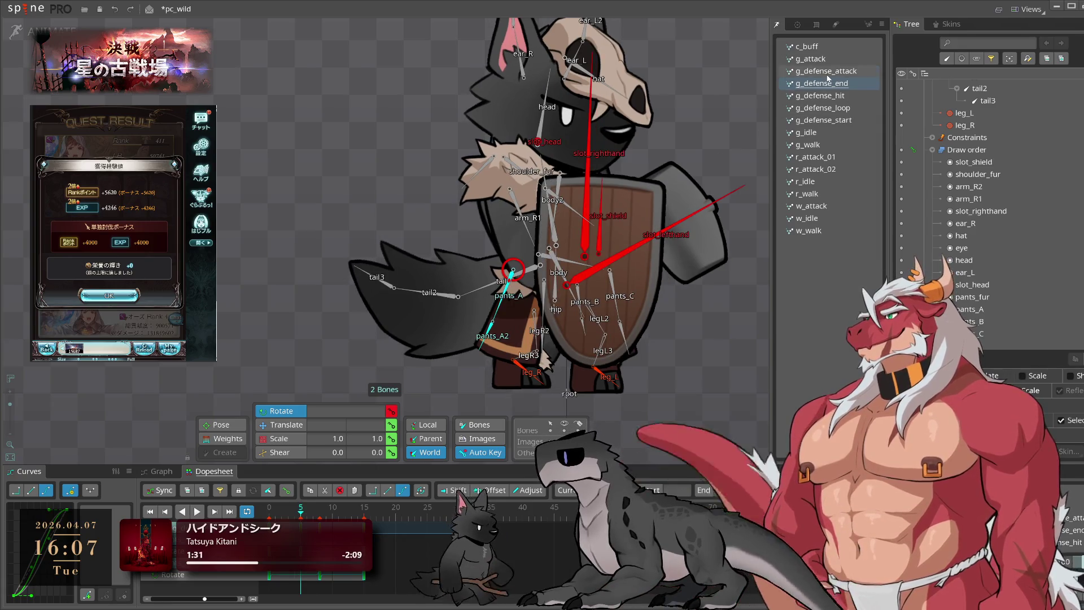
pyautogui.click(823, 60)
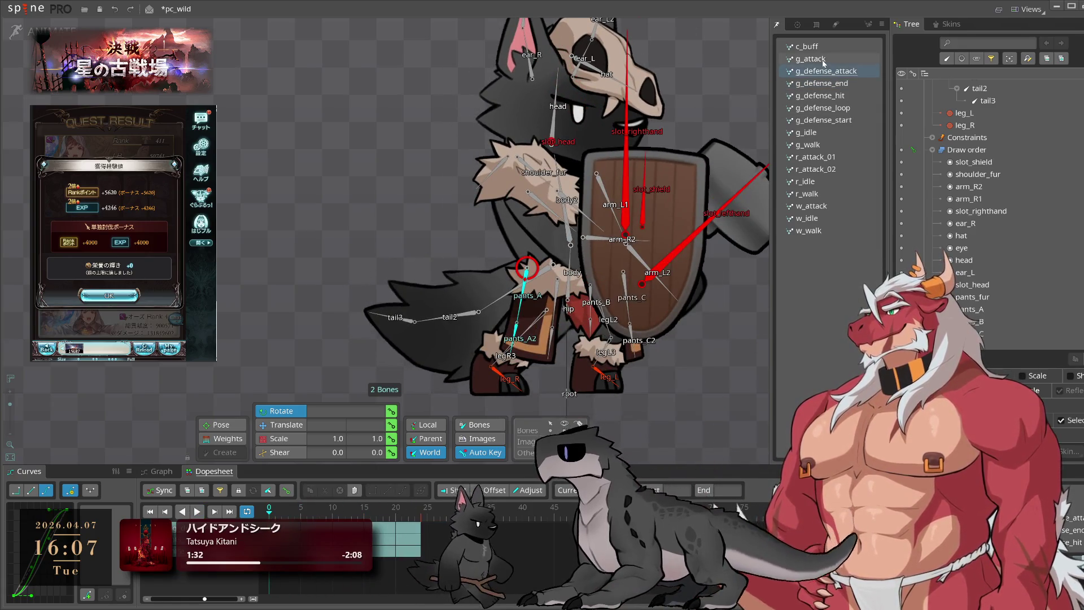
pyautogui.press('space')
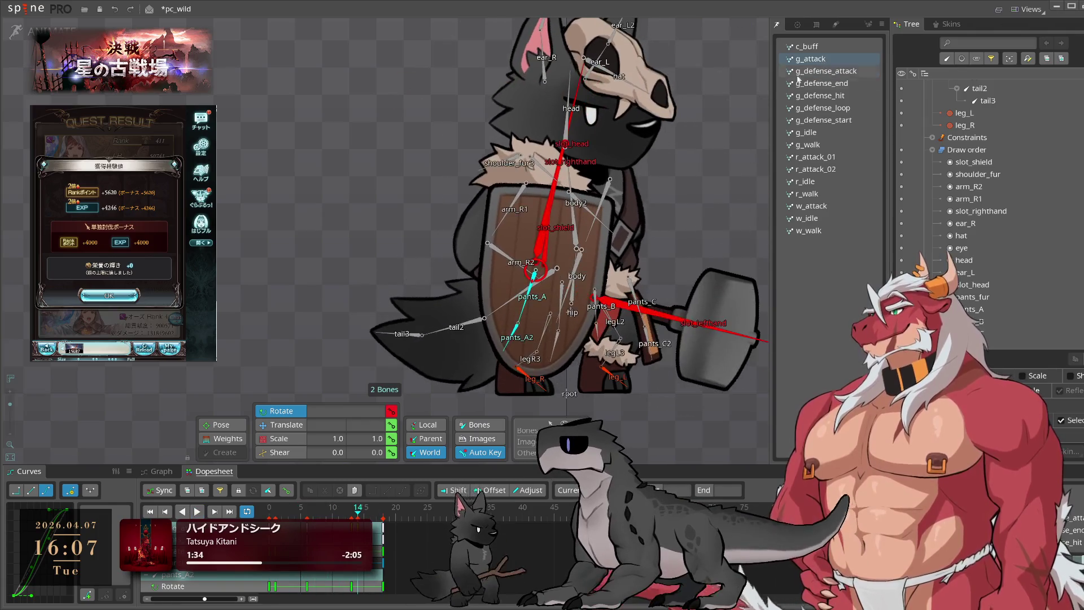
pyautogui.press('space')
# Copy the selected bones' first-frame keys from g_attack and paste them into g_defense_attack
pyautogui.press('Home')
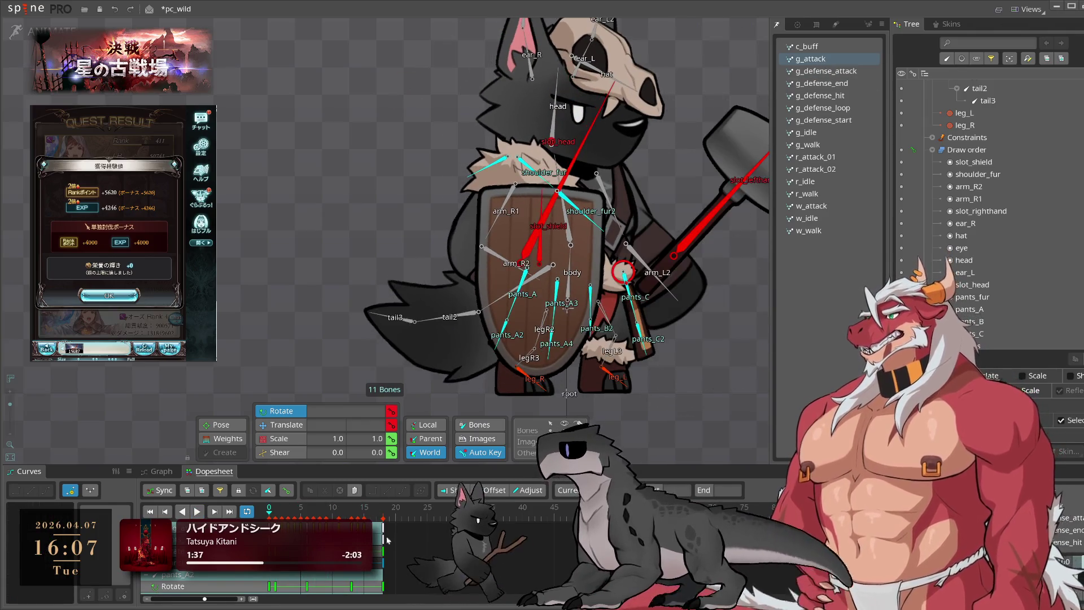
pyautogui.hotkey('ctrl', 'c')
pyautogui.click(819, 71)
pyautogui.hotkey('ctrl', 'v')
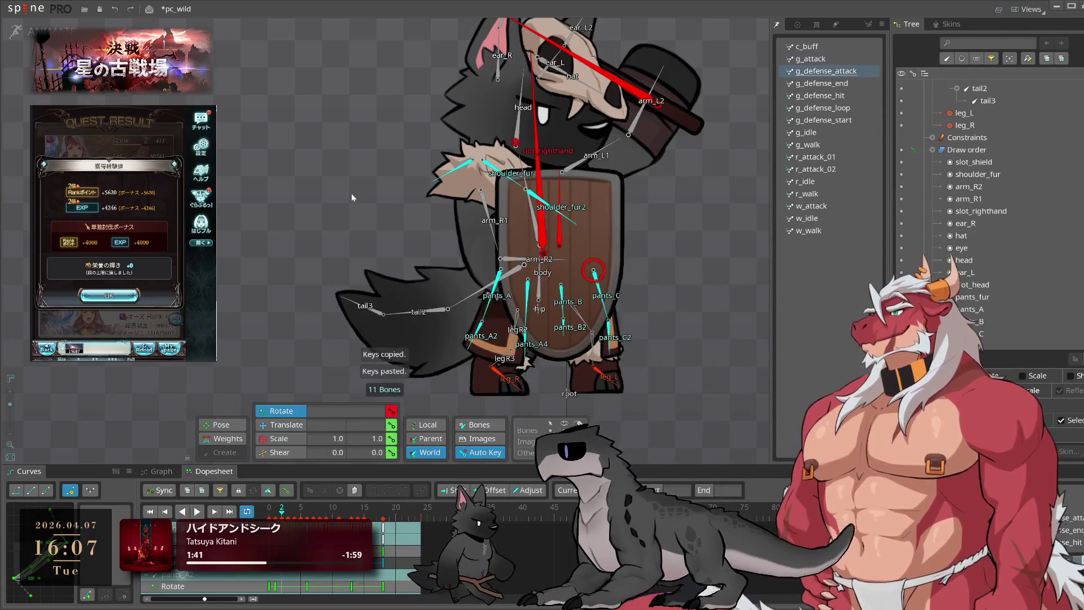
# Select shoulder_fur3, play g_defense_attack, then deselect and pick a group of 11 bones
pyautogui.click(469, 164)
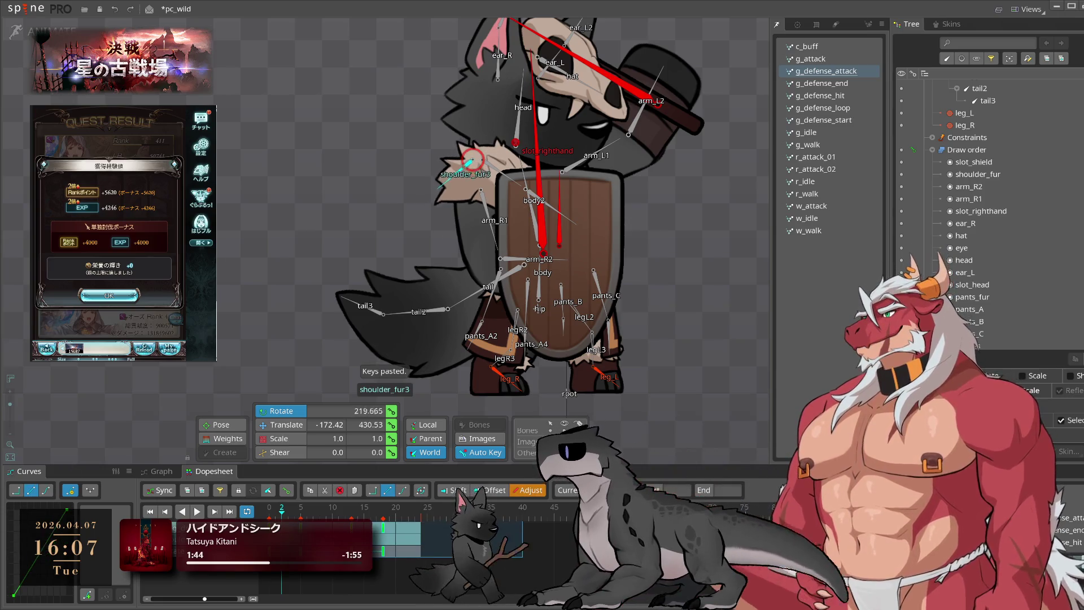
pyautogui.press('space')
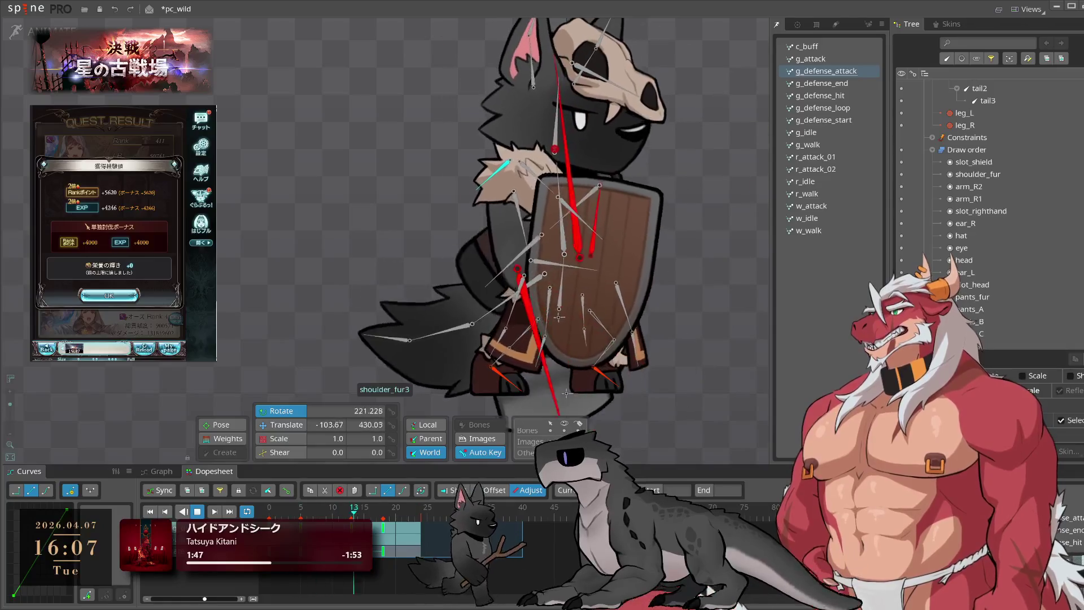
pyautogui.click(729, 151)
pyautogui.click(422, 541)
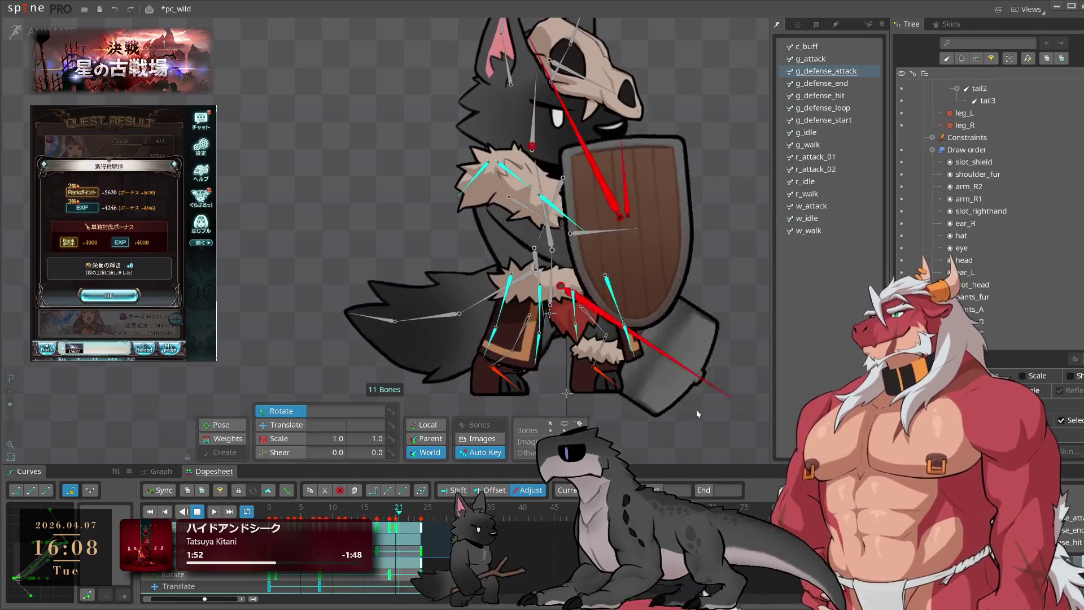
# Select pants_A and step through the opening frames of g_defense_attack to frame 3
pyautogui.click(697, 409)
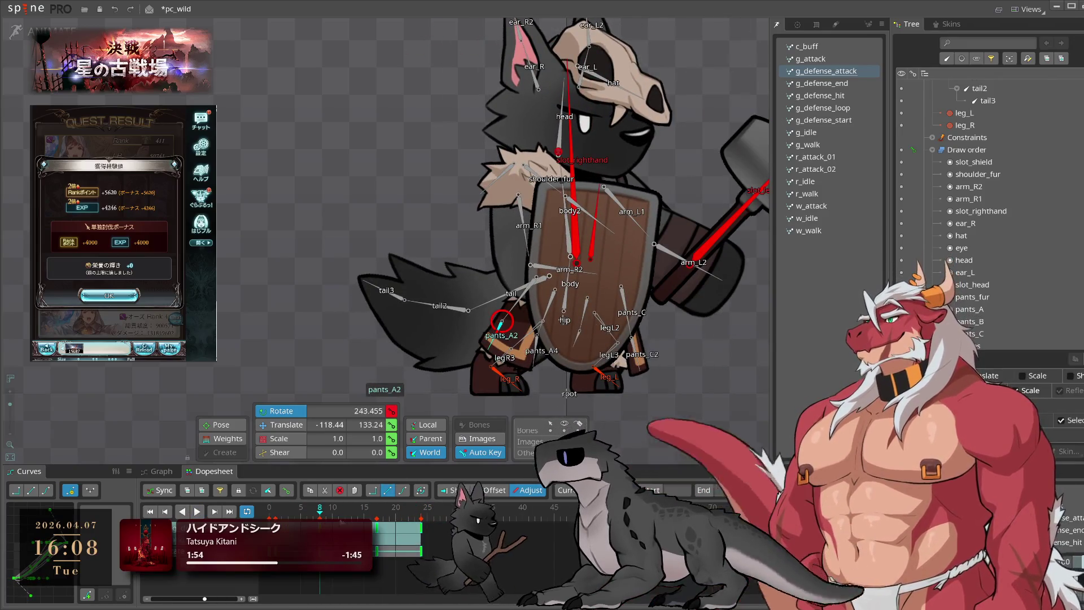
pyautogui.click(495, 337)
pyautogui.press('Home')
pyautogui.press('Right')
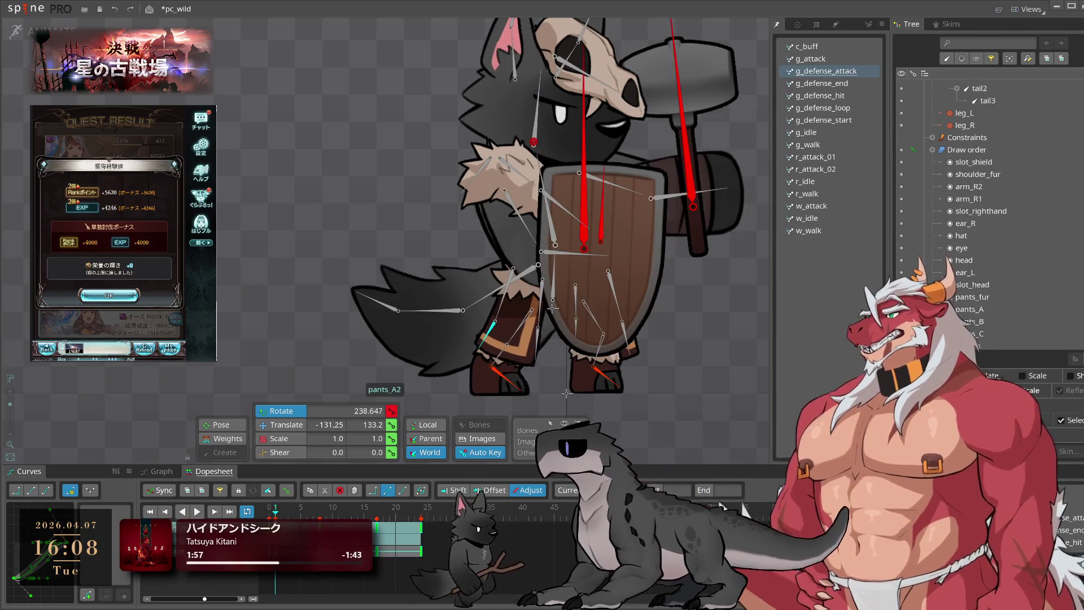
pyautogui.press('Right')
pyautogui.press('Left')
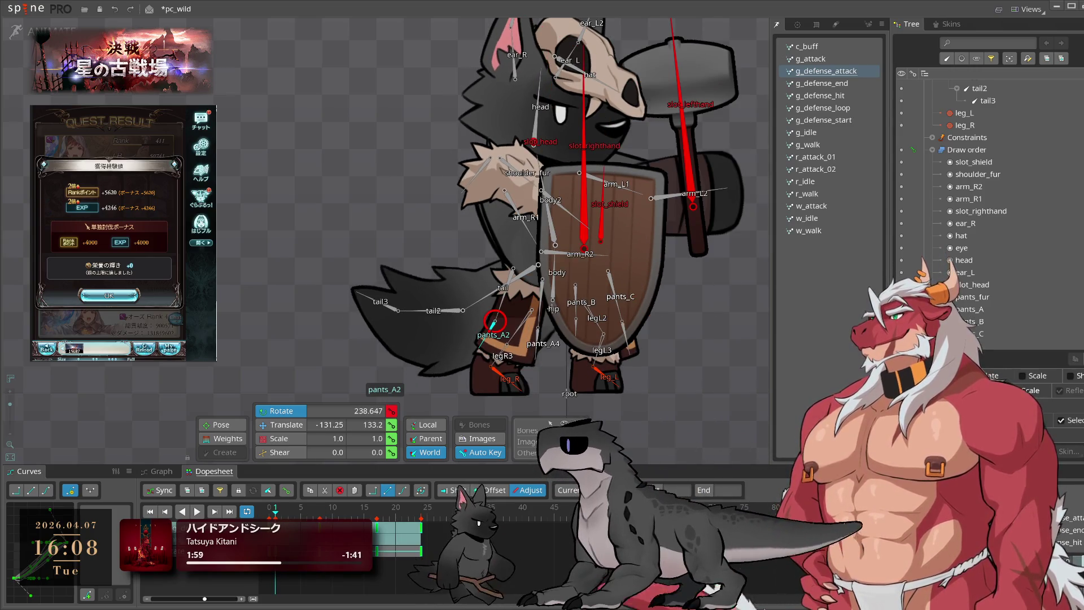
pyautogui.press('Left')
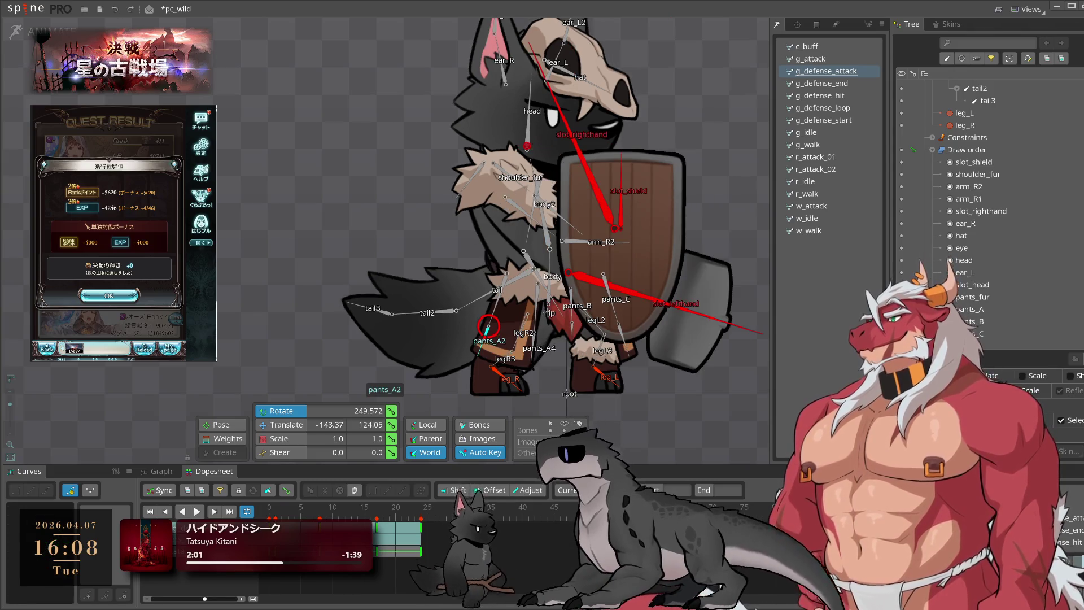
pyautogui.moveTo(270, 511); pyautogui.dragTo(281, 512)
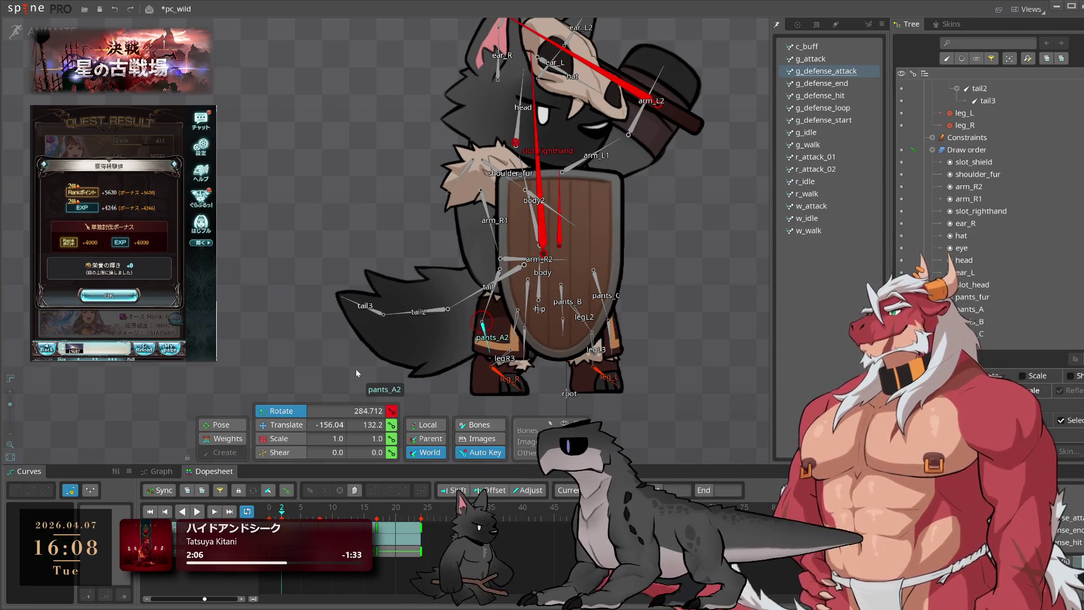
# Step pants_A through frames 6 to 13 and play the animation briefly
pyautogui.press('Right')
pyautogui.press('Right')
pyautogui.press('Right')
pyautogui.press('Left')
pyautogui.press('Left')
pyautogui.press('Left')
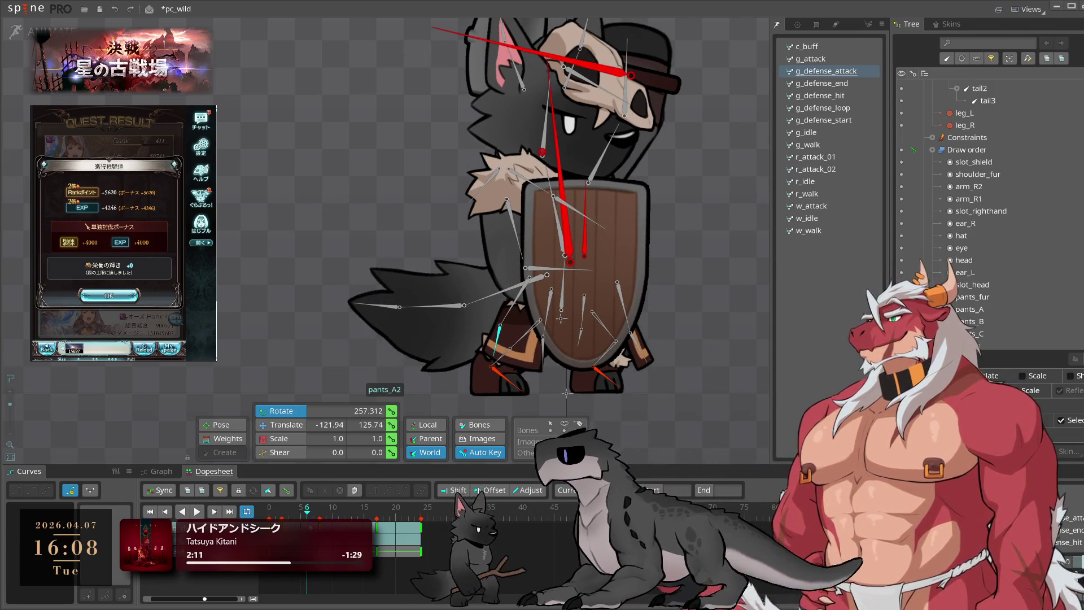
pyautogui.press('Right')
pyautogui.press('Right')
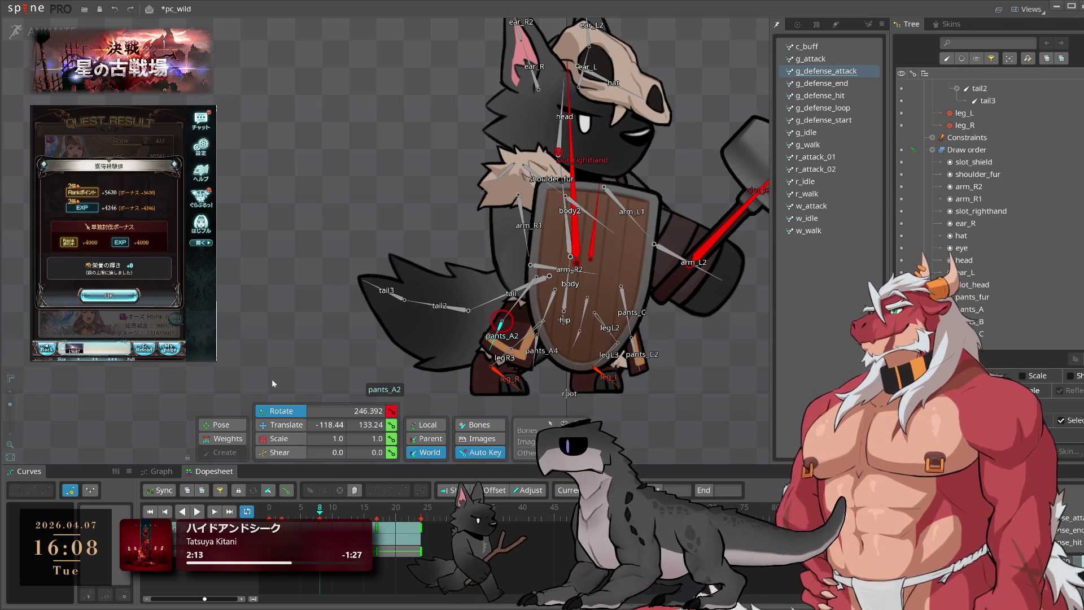
pyautogui.press('Right')
pyautogui.press('Right')
pyautogui.press('Right')
pyautogui.press('space')
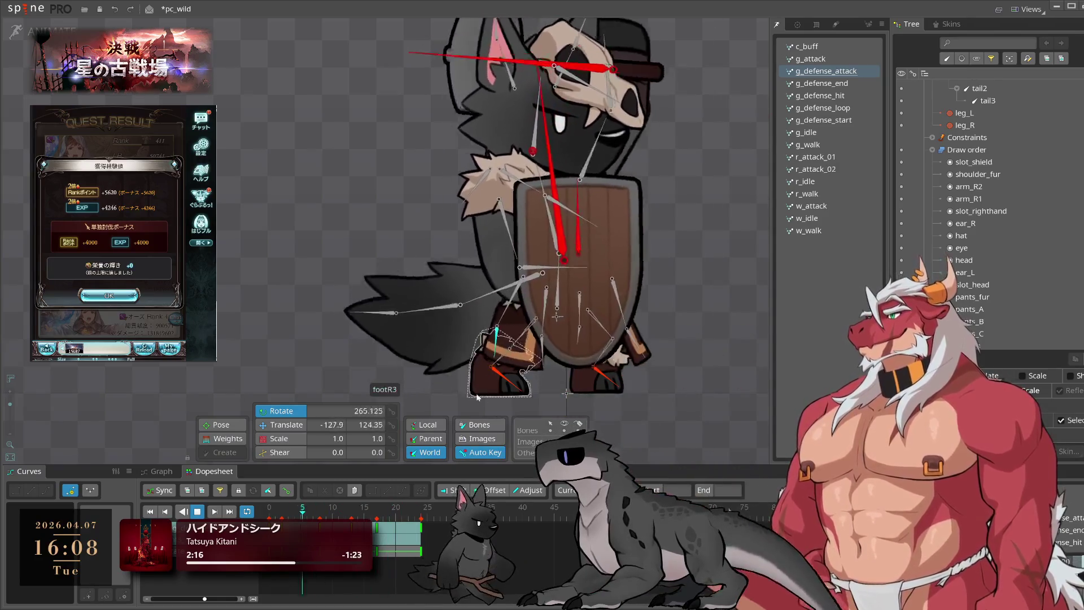
pyautogui.press('space')
# Reselect pants_A and adjust its rotation key at frame 3
pyautogui.click(502, 320)
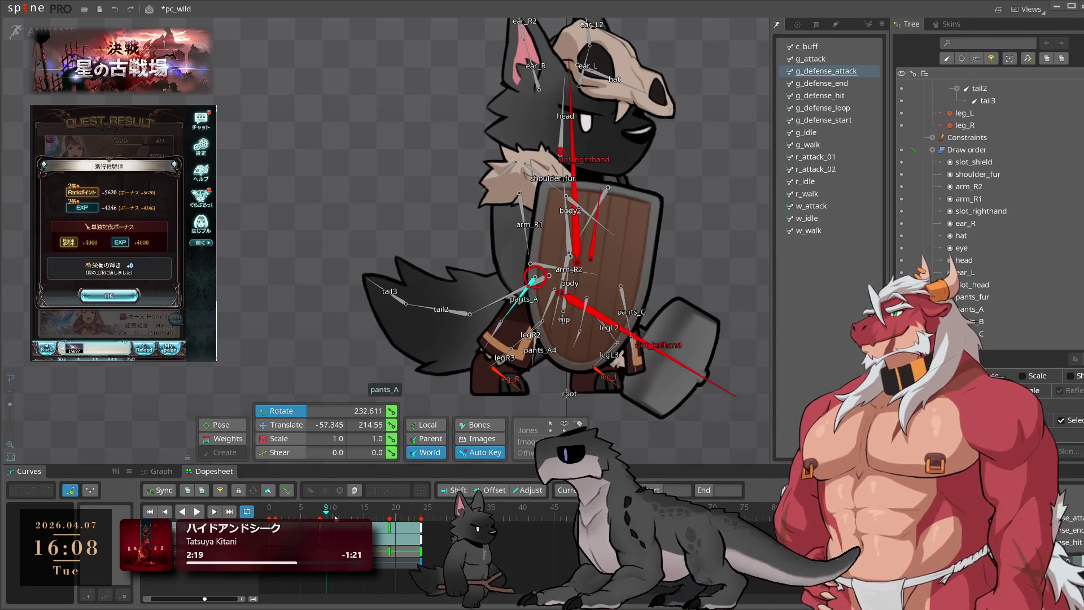
pyautogui.press('Left')
pyautogui.press('Left')
pyautogui.press('Left')
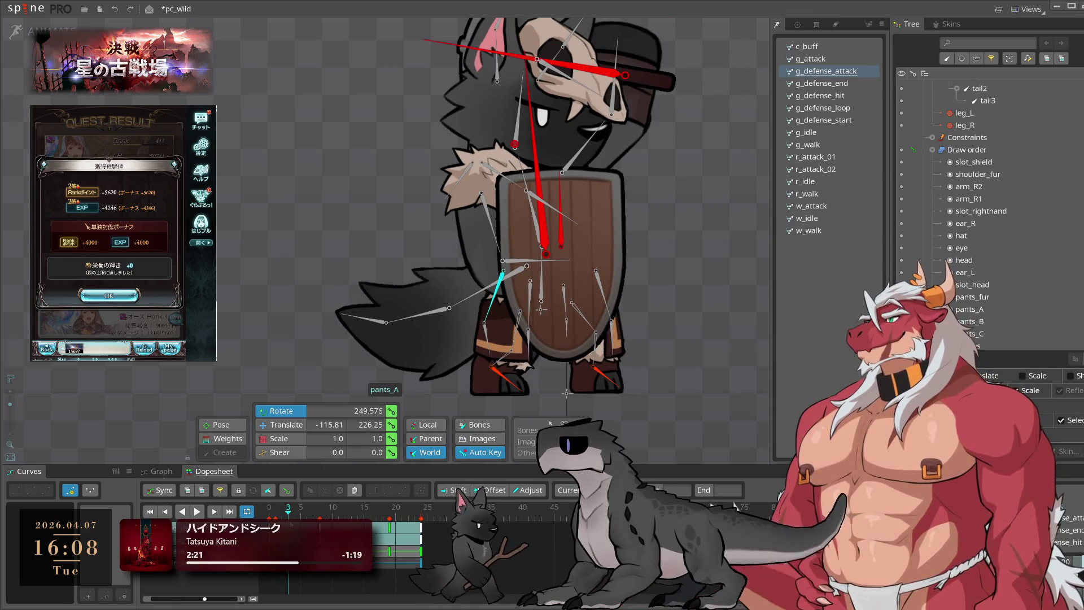
pyautogui.press('Left')
pyautogui.press('Left')
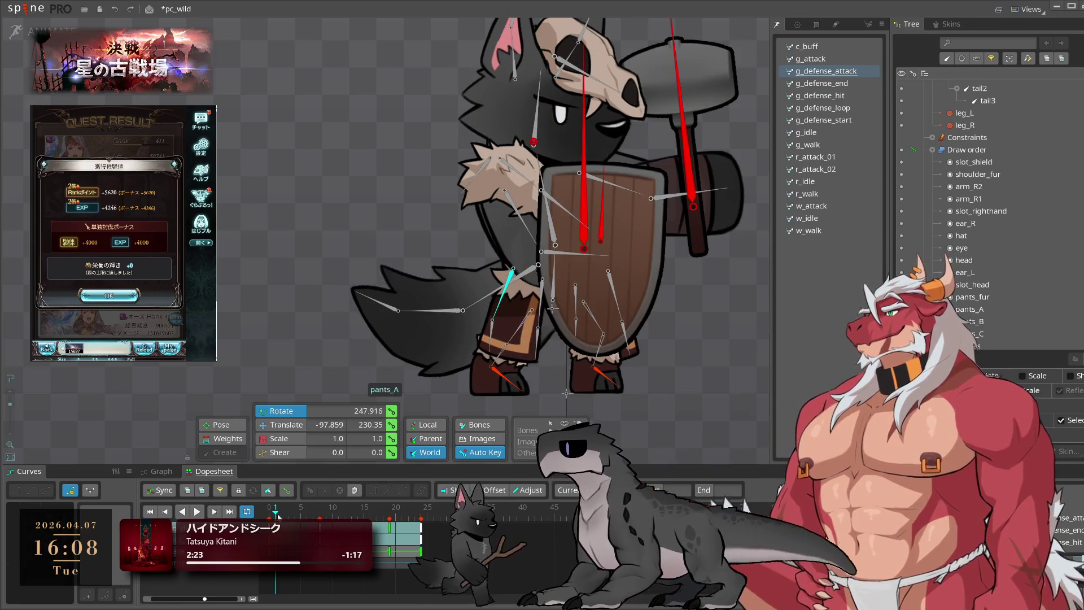
pyautogui.press('Right')
pyautogui.press('Right')
pyautogui.click(289, 512)
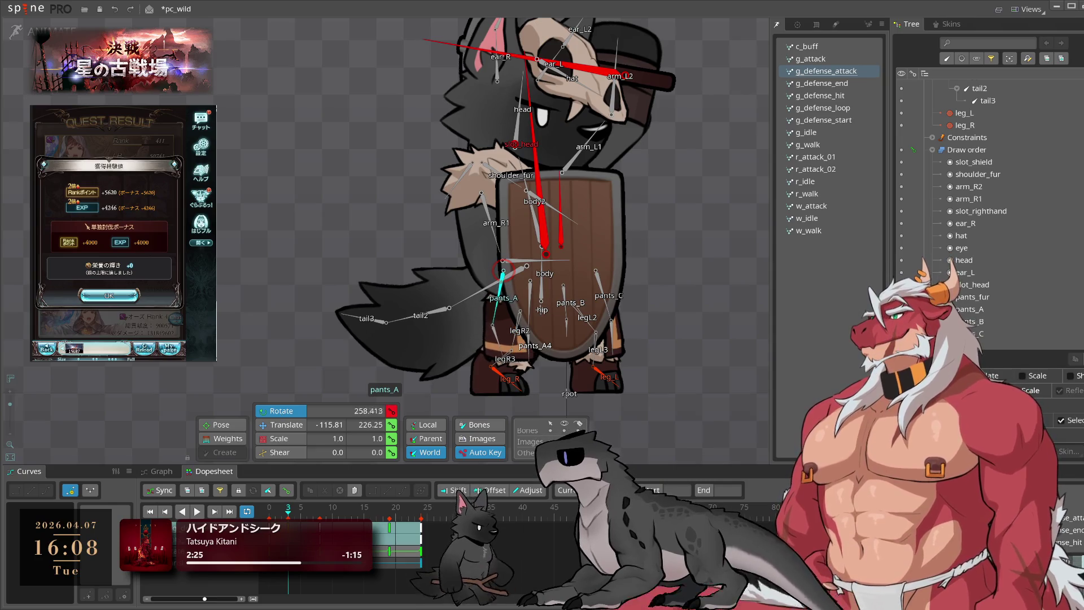
pyautogui.moveTo(288, 511)
pyautogui.mouseDown()
pyautogui.moveTo(339, 510)
pyautogui.moveTo(288, 512)
pyautogui.mouseUp()
# Copy and paste the pants_A key onto the current frame, then play to check it
pyautogui.hotkey('ctrl', 'c')
pyautogui.hotkey('ctrl', 'v')
pyautogui.press('space')
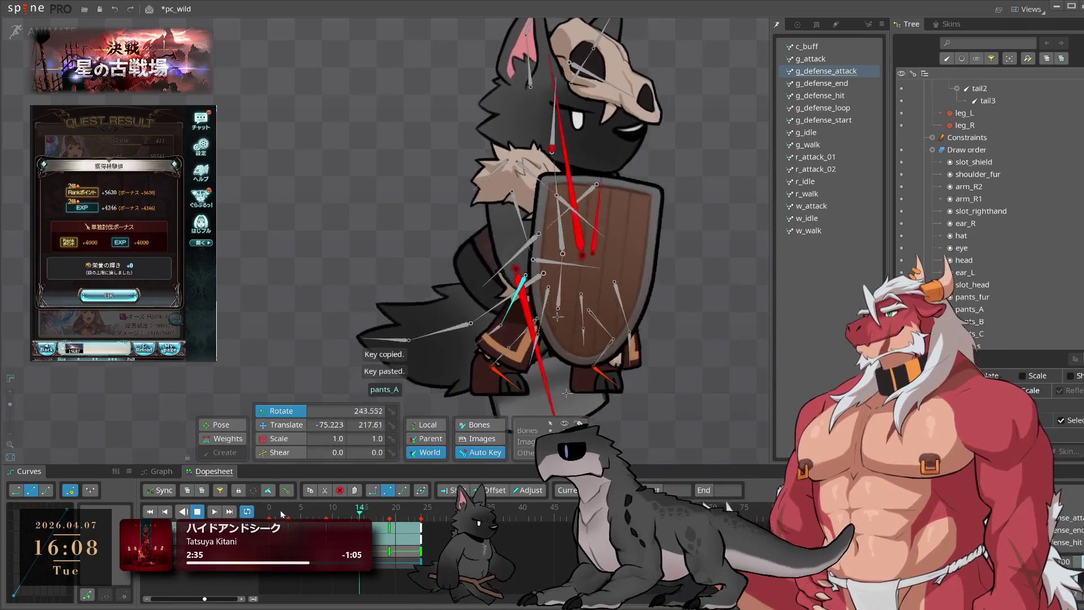
pyautogui.press('space')
# Select pants_C2, replay and scrub toward frame 20, then deselect the bone
pyautogui.click(633, 359)
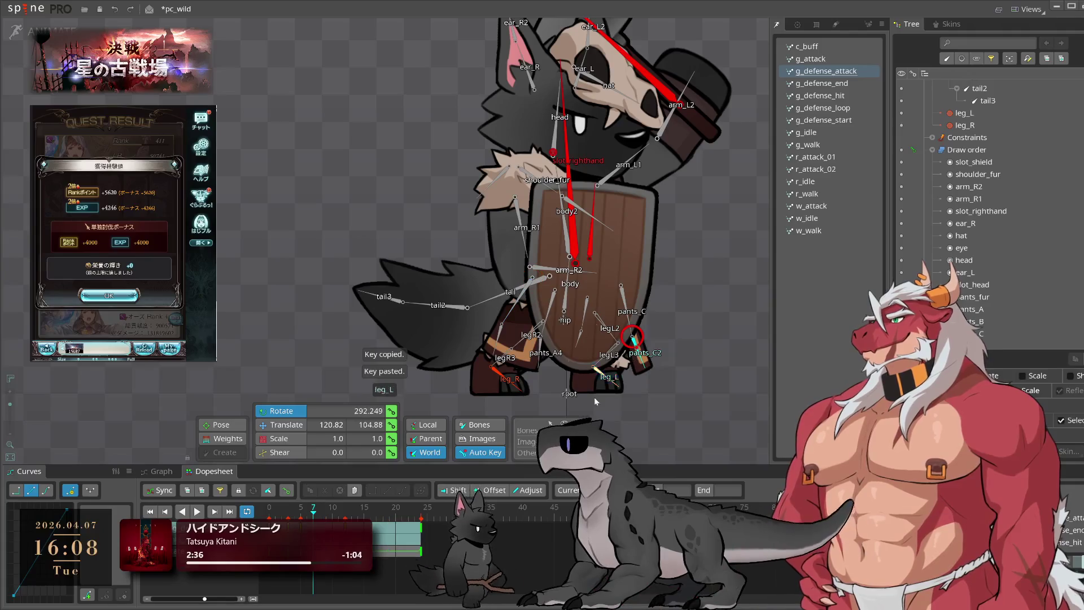
pyautogui.press('space')
pyautogui.press('space')
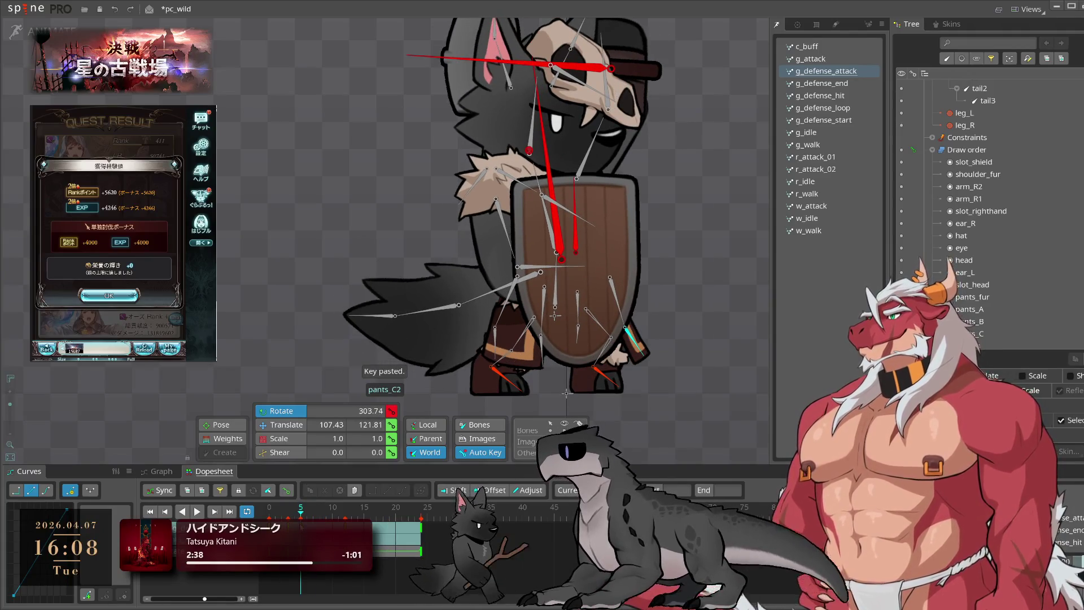
pyautogui.moveTo(301, 506); pyautogui.dragTo(410, 507)
pyautogui.press('space')
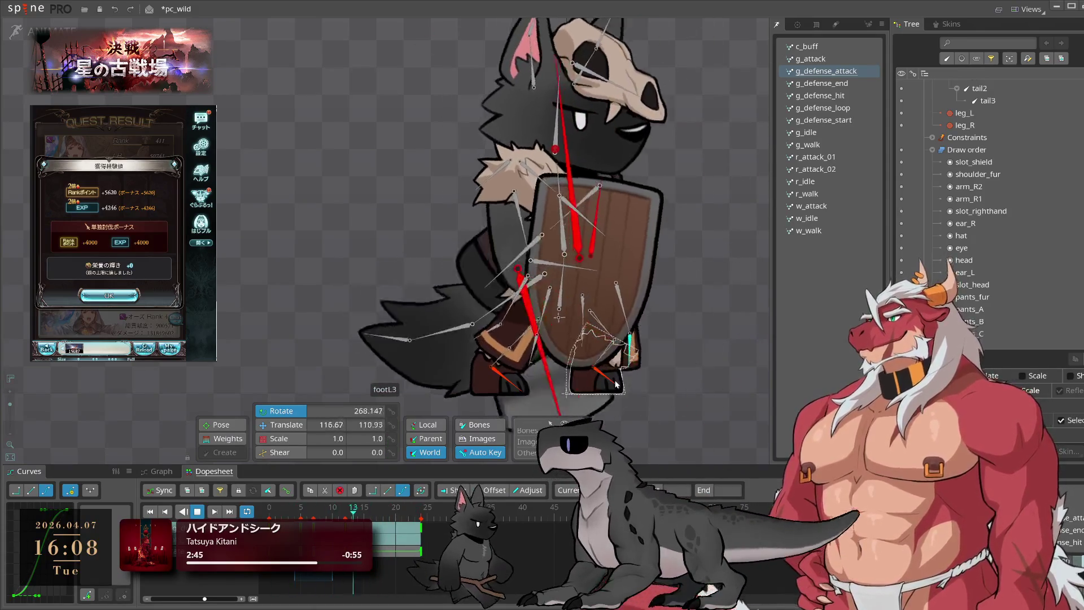
pyautogui.click(578, 273)
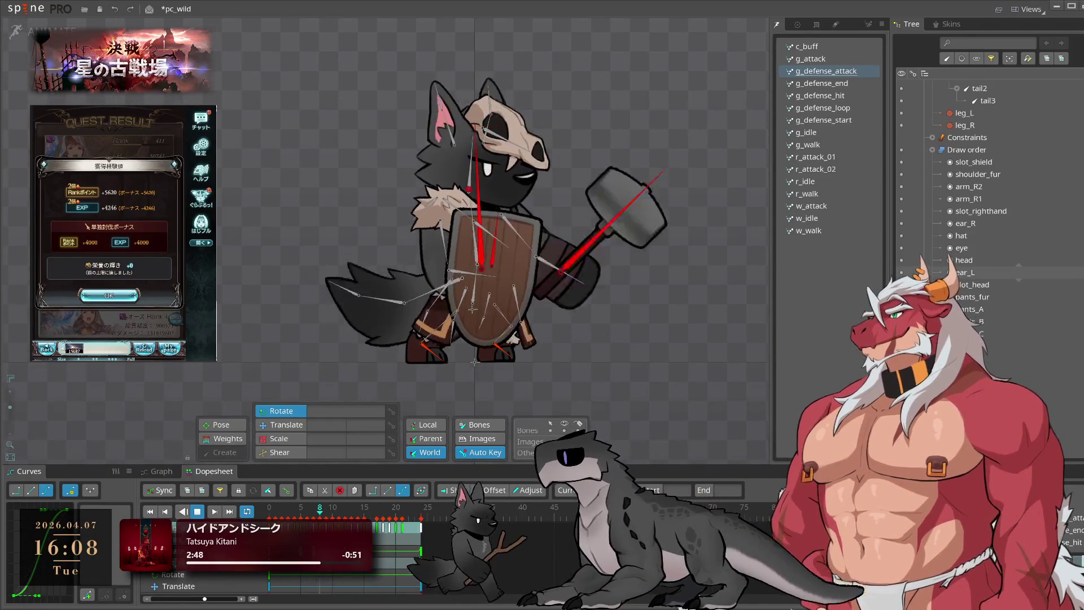
# Clear the game's result screens, start the next battle, then preview g_attack
pyautogui.click(109, 295)
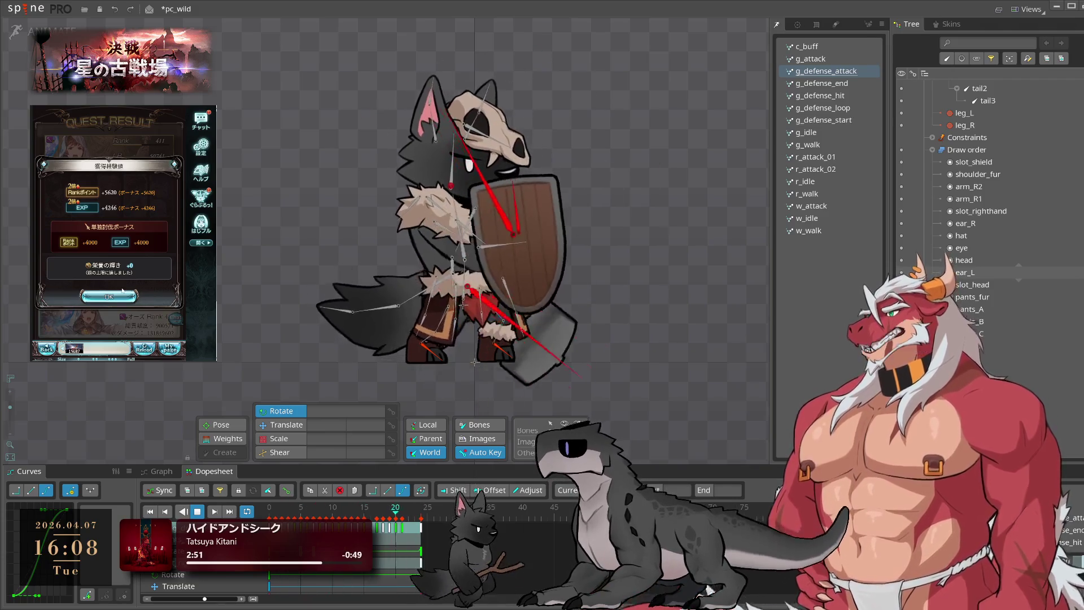
pyautogui.click(118, 242)
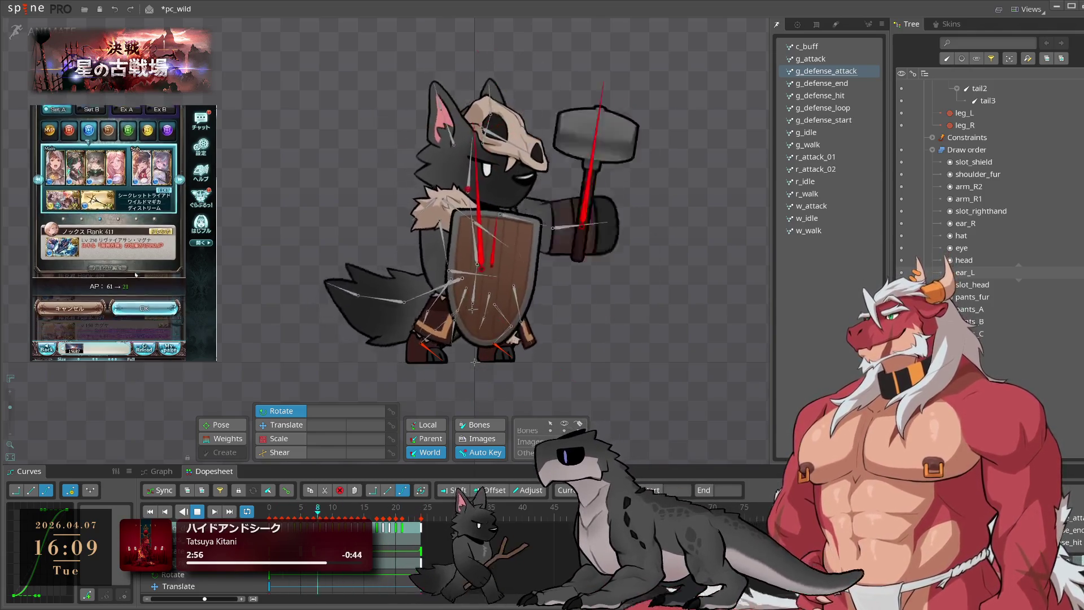
pyautogui.click(145, 298)
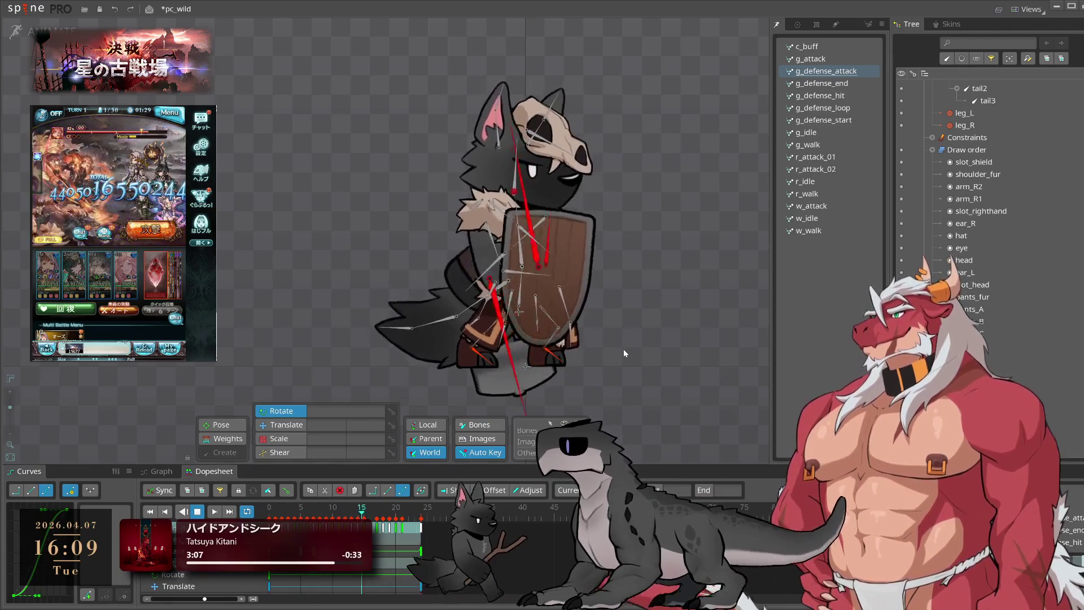
pyautogui.click(819, 60)
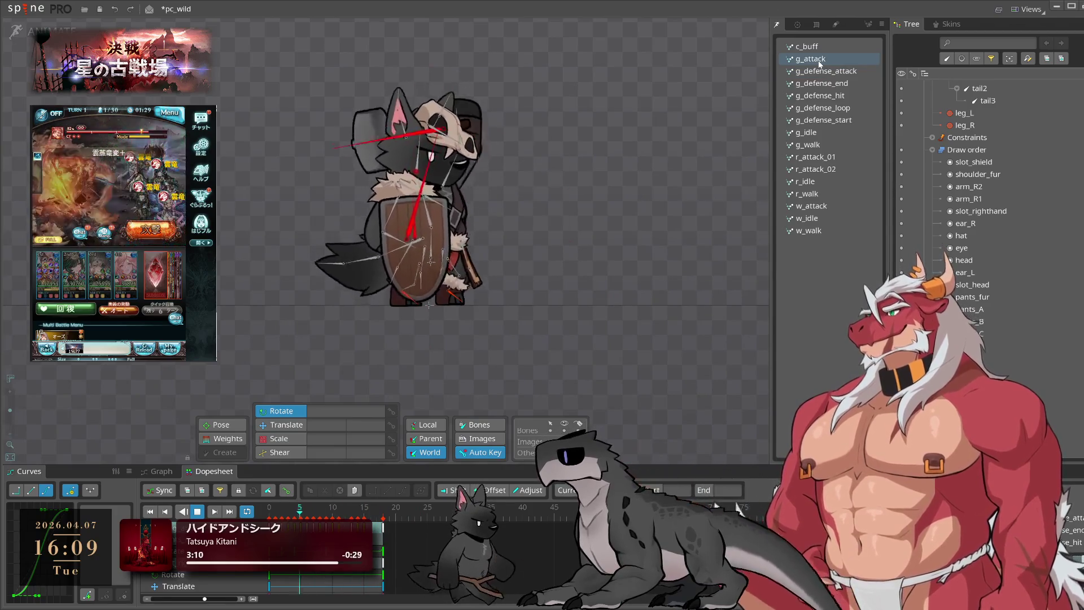
# Preview the c_buff animation, recentre the character and save the pc_wild project
pyautogui.click(817, 49)
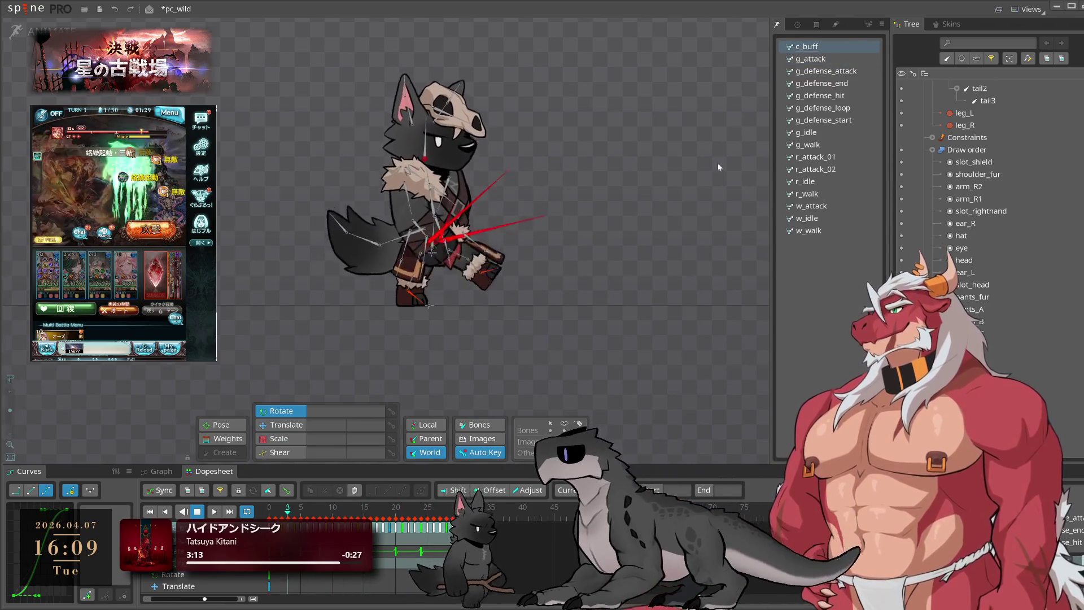
pyautogui.moveTo(579, 310); pyautogui.dragTo(658, 363)
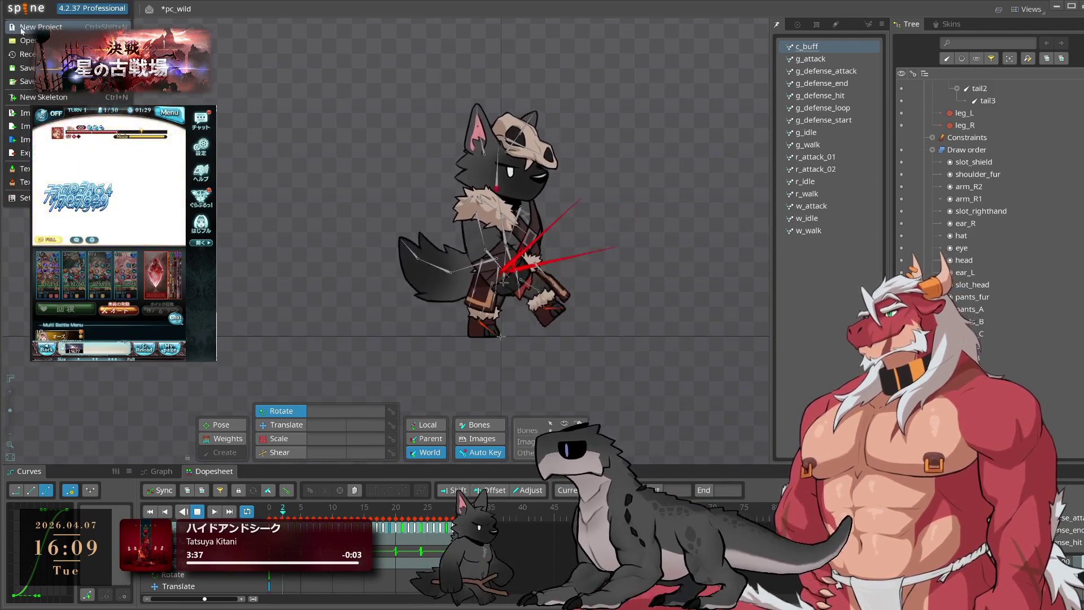
pyautogui.click(91, 26)
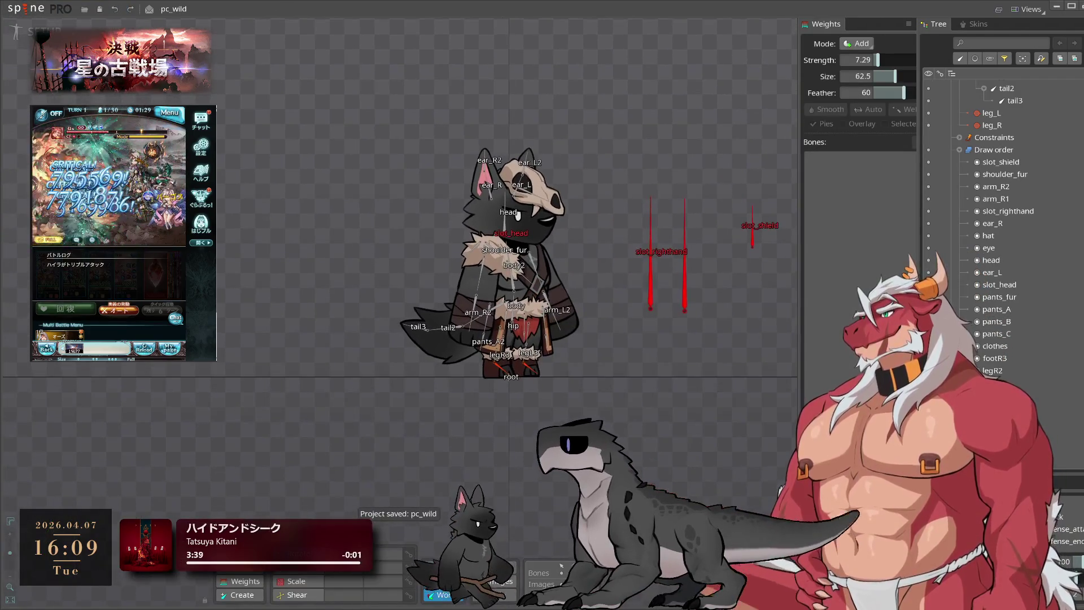
# Collapse the Draw order and Animations sections of the tree
pyautogui.click(959, 149)
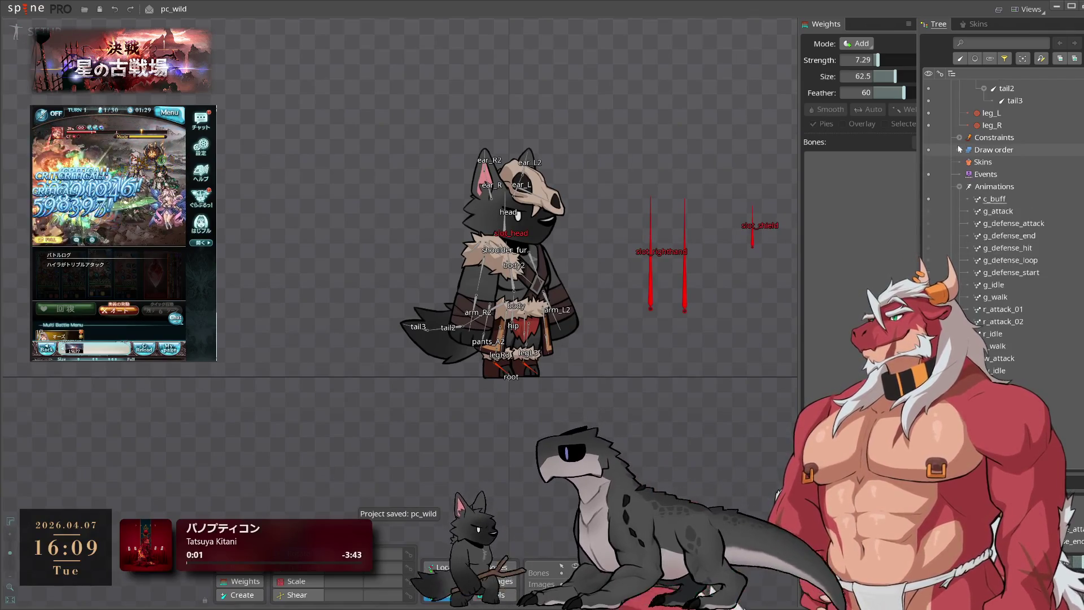
pyautogui.scroll(3, 1022, 260)
pyautogui.click(960, 297)
# Collapse Images, then delete the entire pc_wild2 skeleton and confirm
pyautogui.click(960, 309)
pyautogui.scroll(-1, 995, 302)
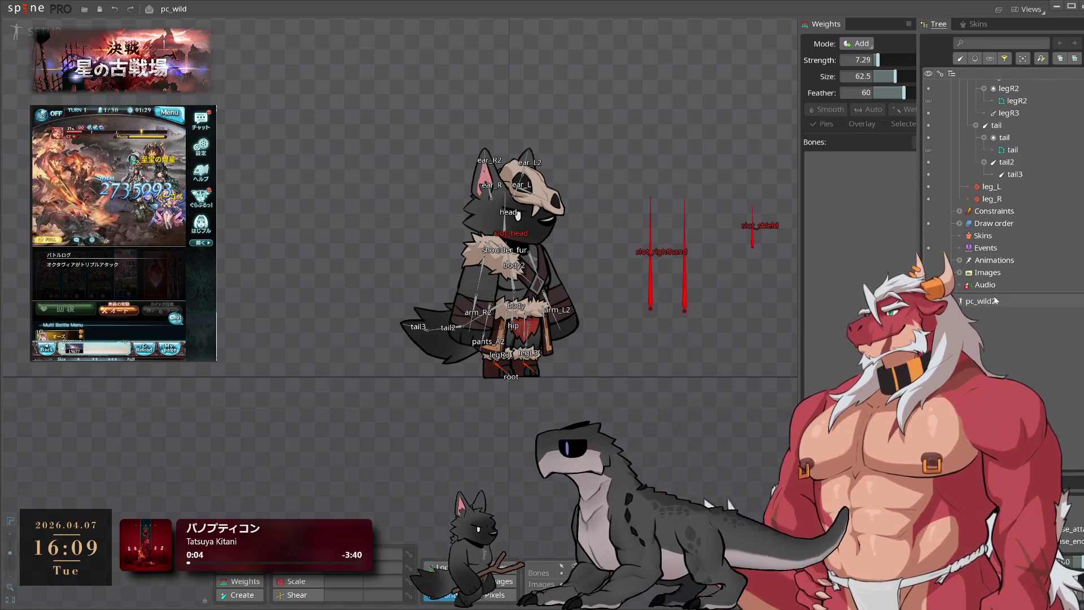
pyautogui.click(996, 301)
pyautogui.press('Delete')
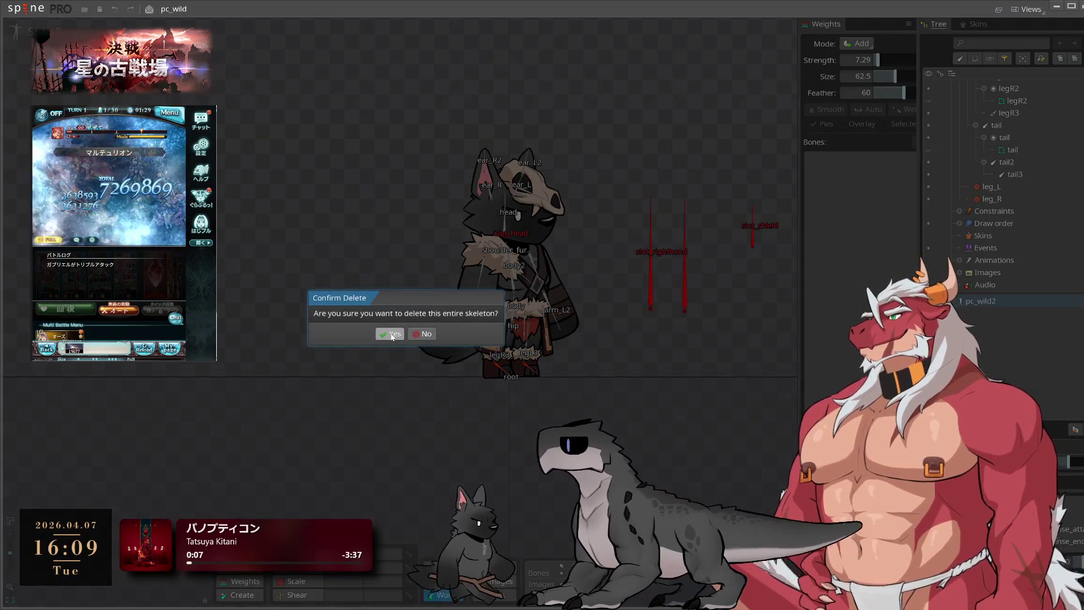
pyautogui.click(391, 336)
# Save the project, collapse the root bone hierarchy and expand the Draw order slots
pyautogui.scroll(5, 1046, 308)
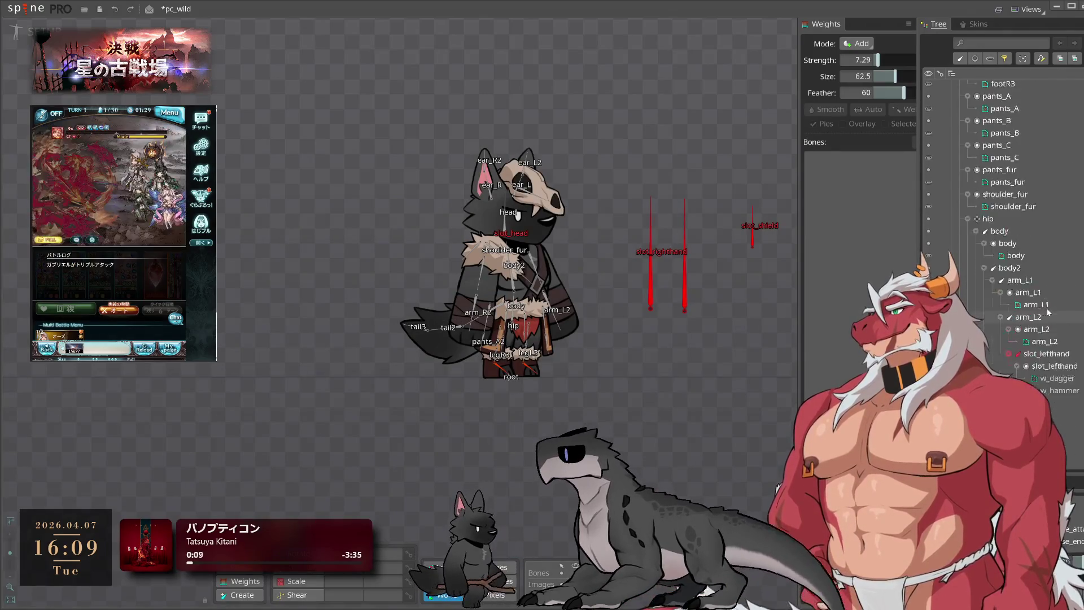
pyautogui.scroll(3, 1046, 284)
pyautogui.hotkey('ctrl', 's')
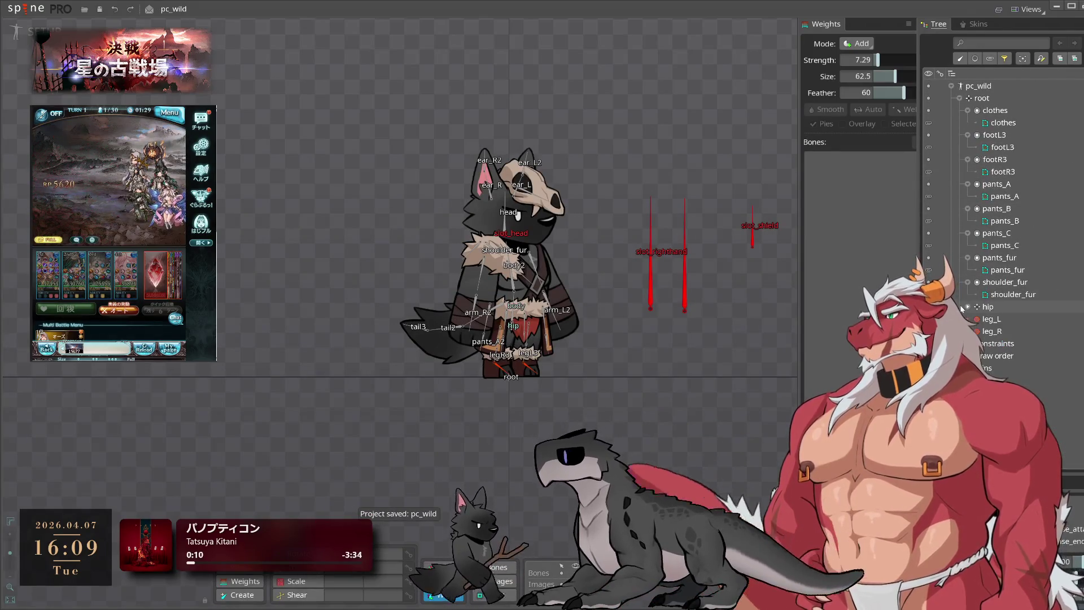
pyautogui.click(960, 99)
pyautogui.click(960, 122)
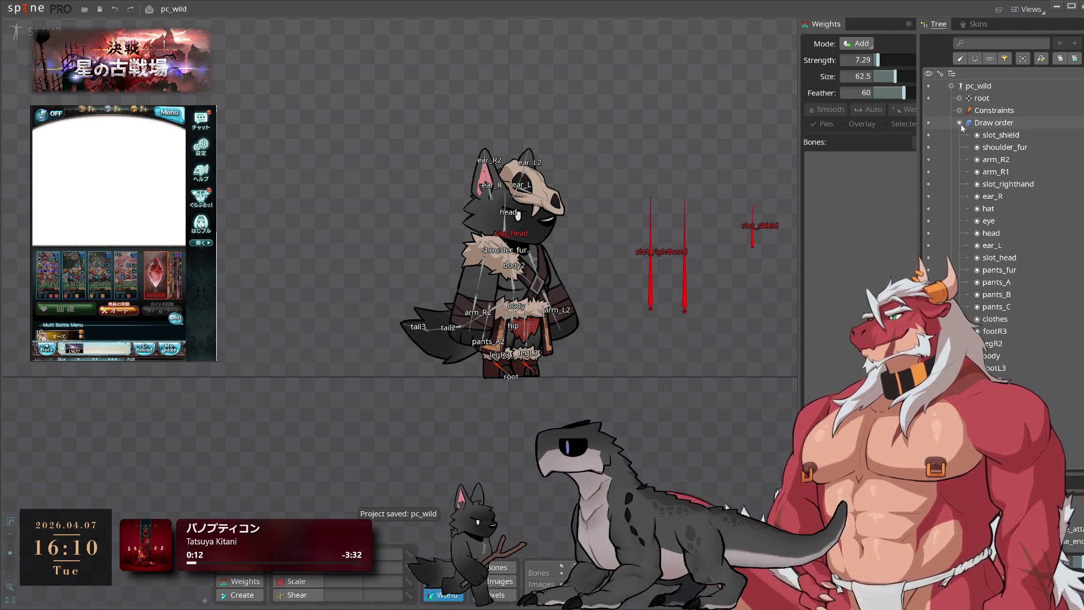
# Select slot_shield, shoulder_fur, arm_R2, the range through slot_righthand, then slot_head
pyautogui.click(1011, 135)
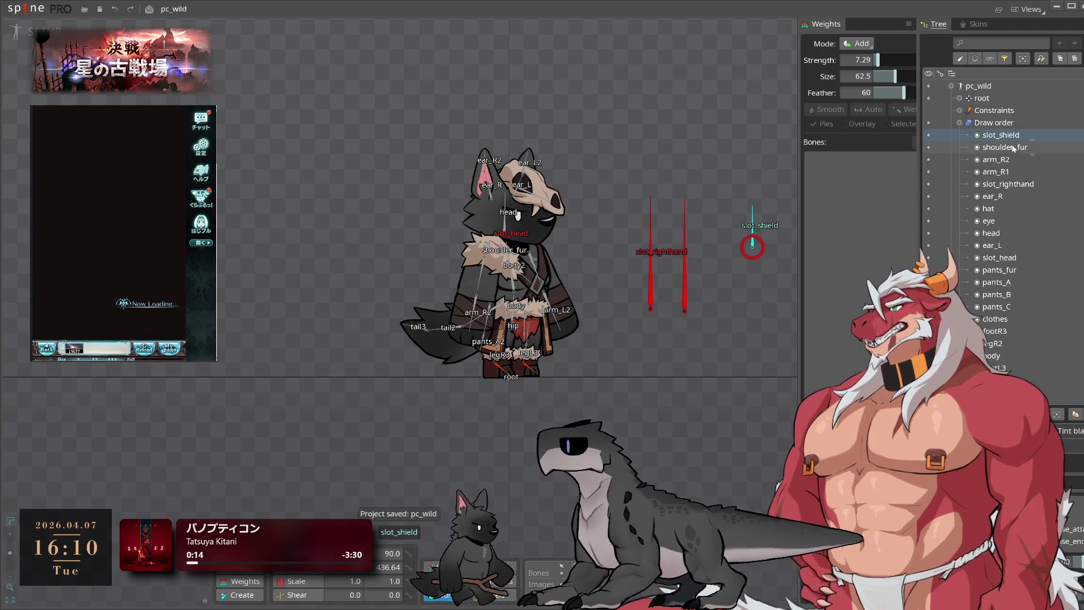
pyautogui.click(1010, 147)
pyautogui.click(1005, 160)
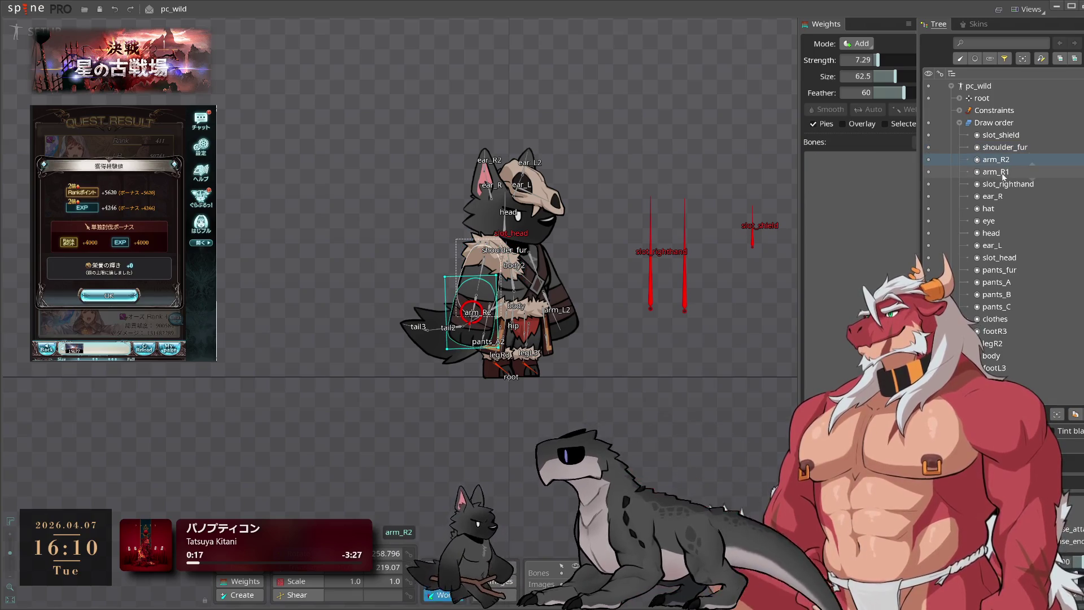
pyautogui.click(1003, 185)
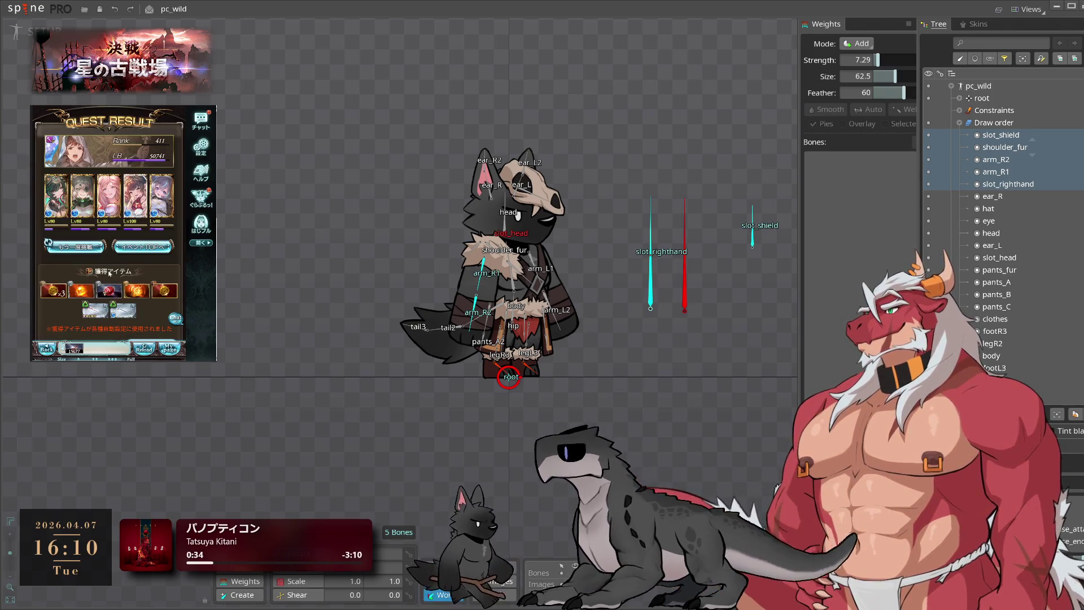
pyautogui.click(79, 247)
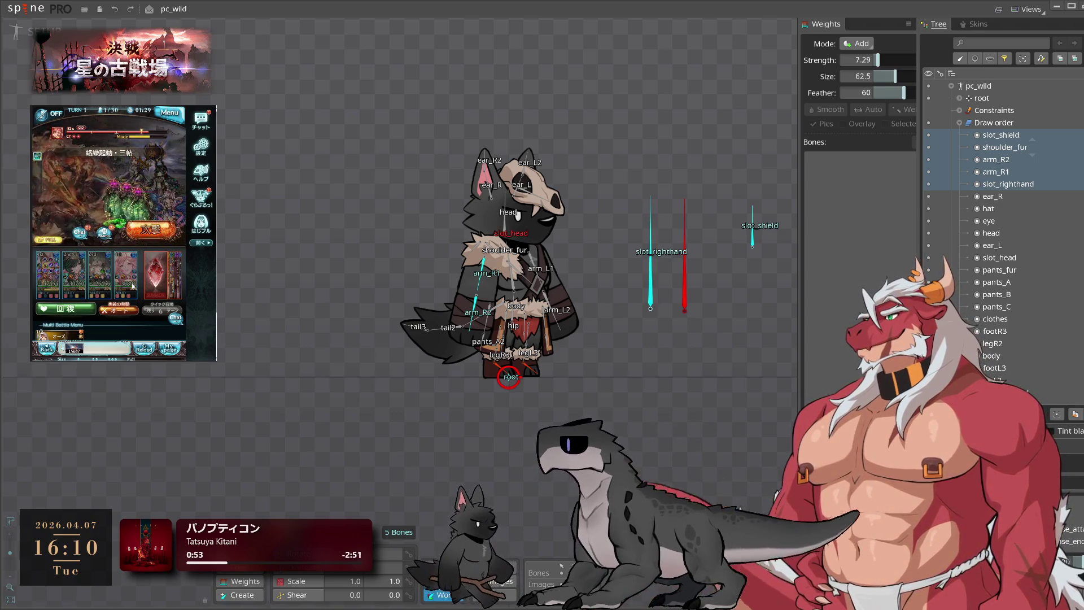
pyautogui.scroll(-1, 1010, 226)
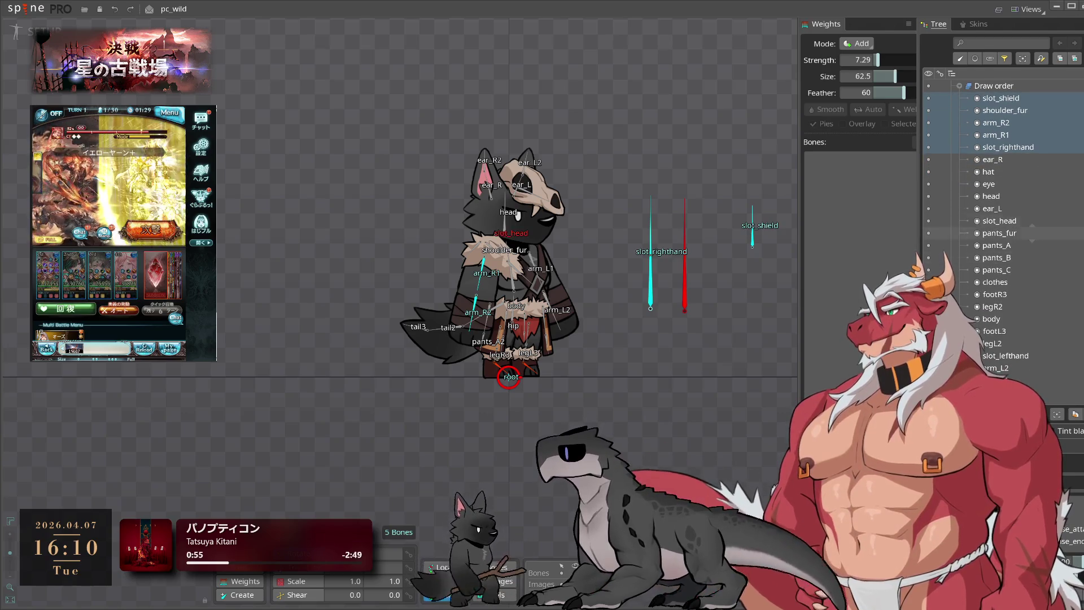
pyautogui.click(1010, 221)
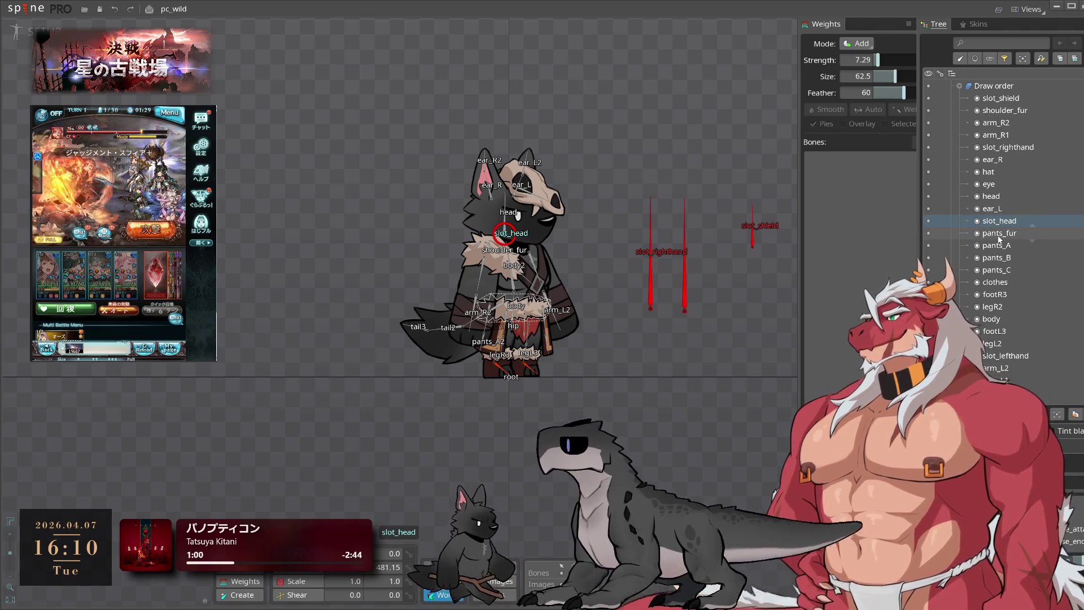
# Inspect pants_A, slot_lefthand and the tail mesh, then collapse the Draw order list
pyautogui.click(998, 245)
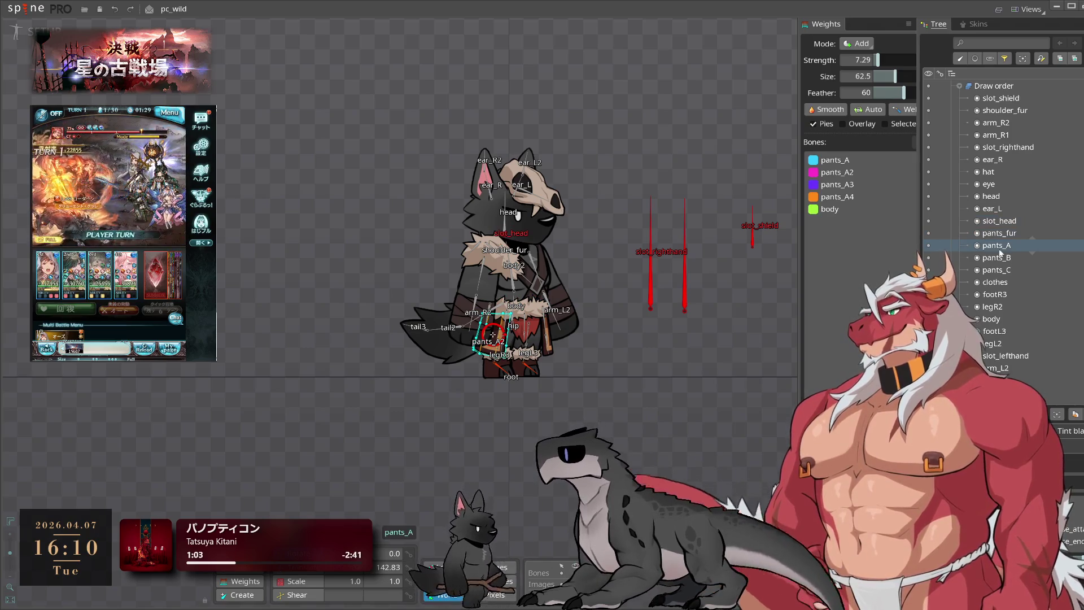
pyautogui.click(1006, 357)
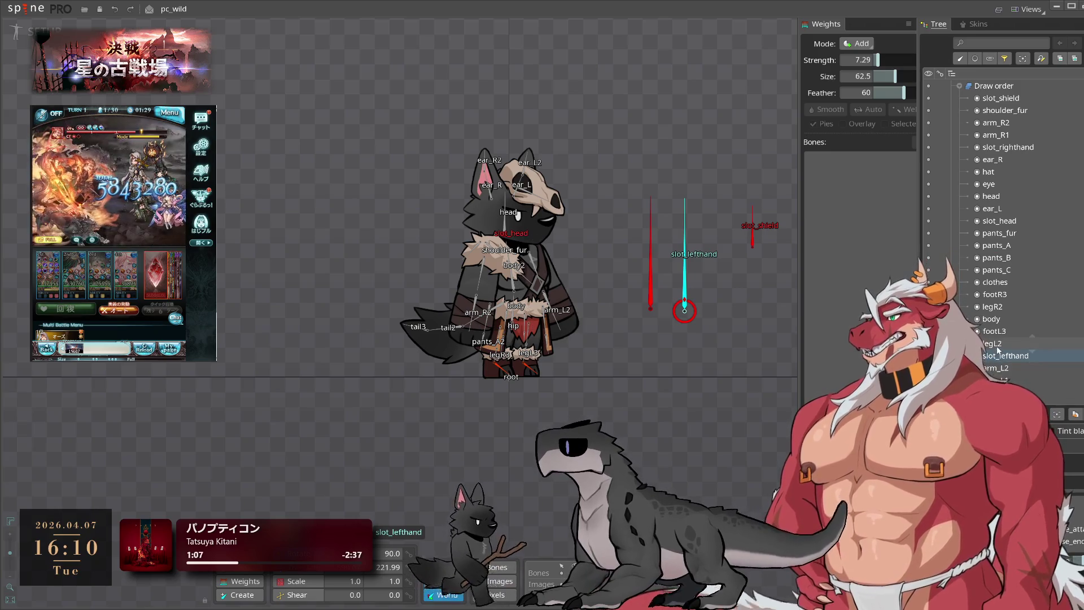
pyautogui.click(455, 327)
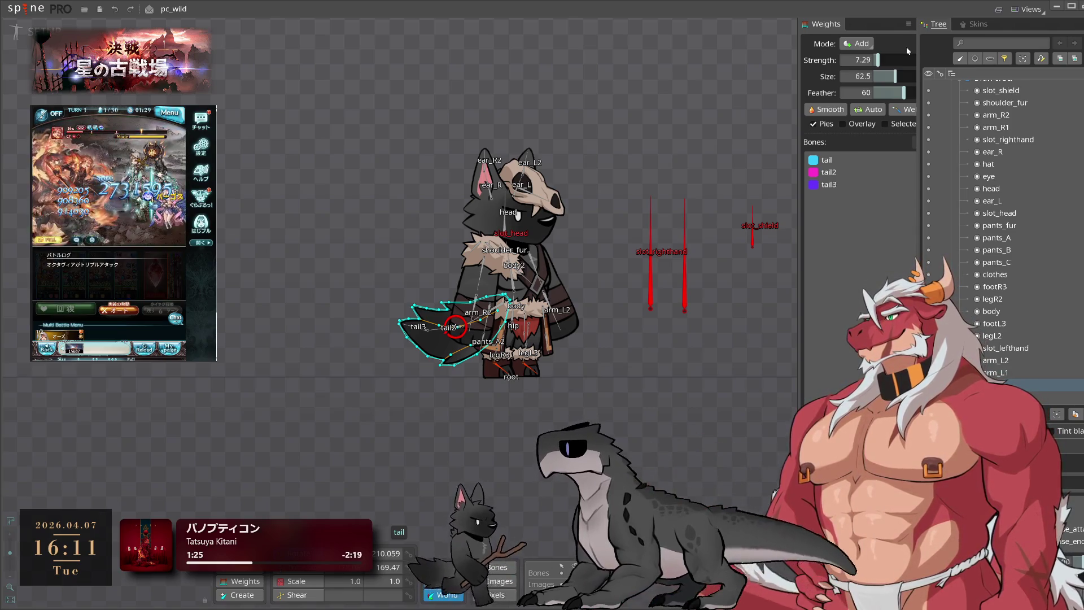
pyautogui.moveTo(597, 330); pyautogui.dragTo(530, 306)
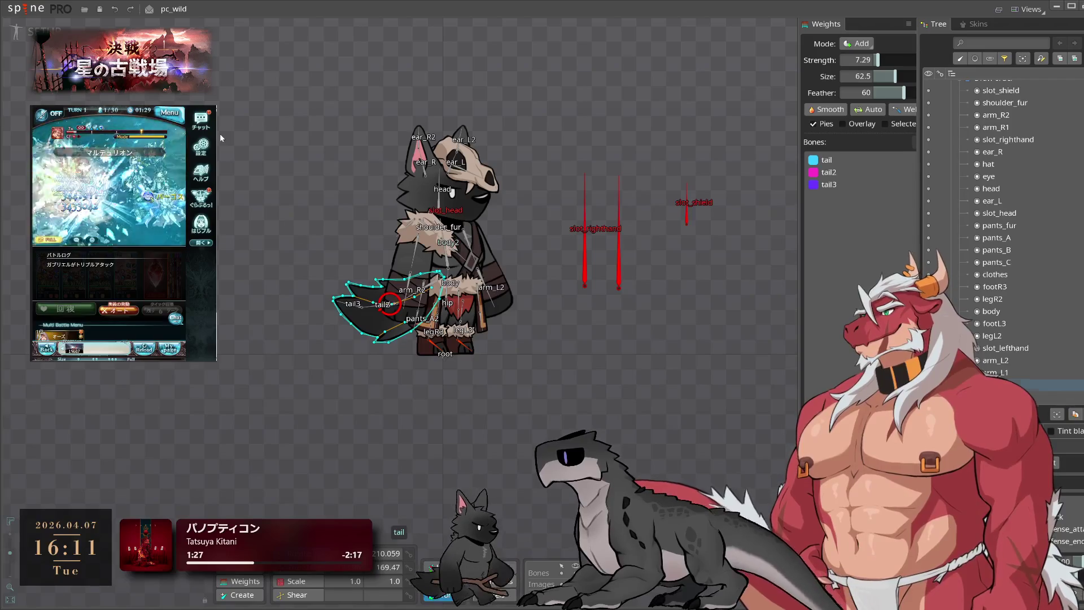
pyautogui.scroll(3, 1044, 275)
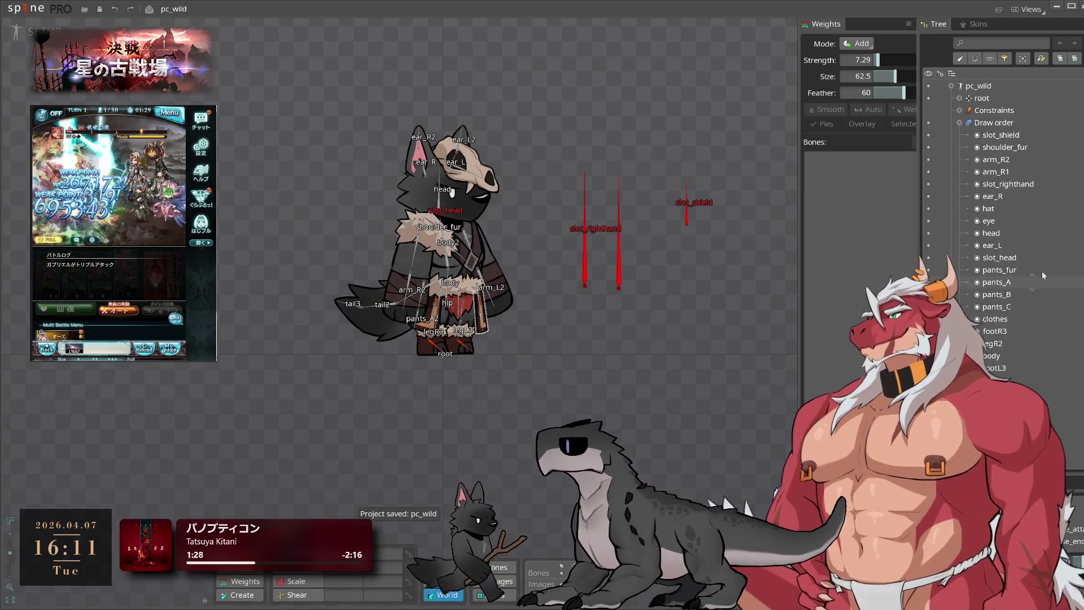
pyautogui.click(960, 122)
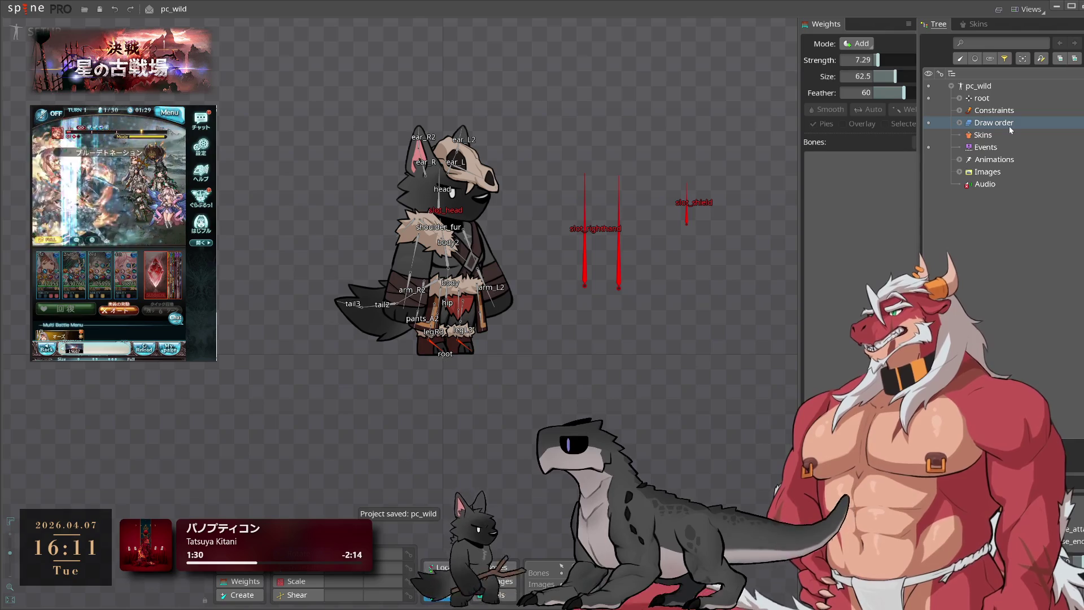
pyautogui.moveTo(476, 321); pyautogui.dragTo(491, 315)
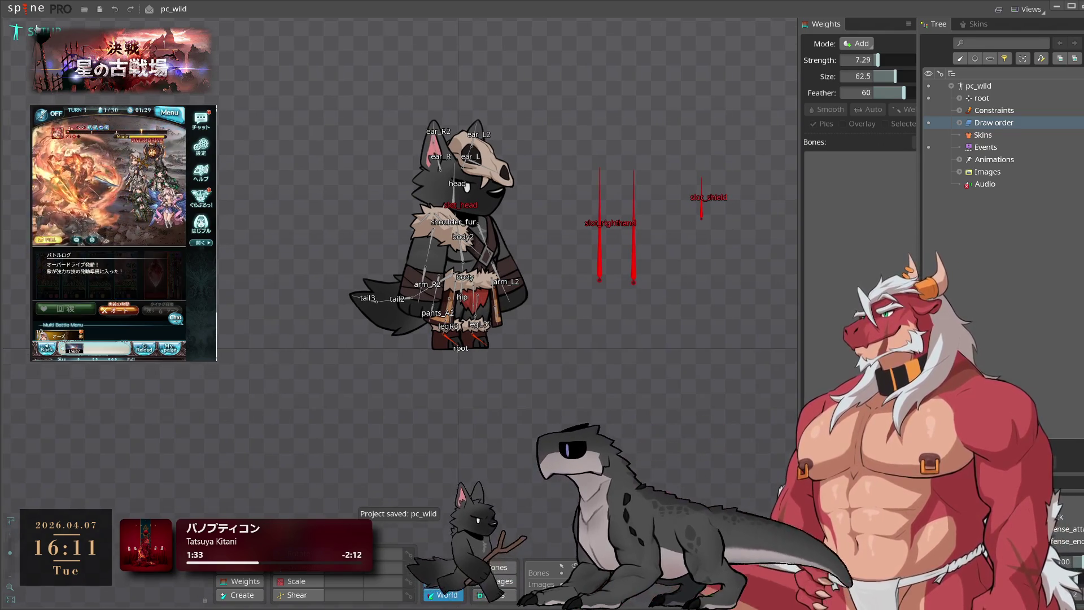
# Switch to Animate mode, save twice, expand pc_wild and stop animation playback
pyautogui.click(37, 27)
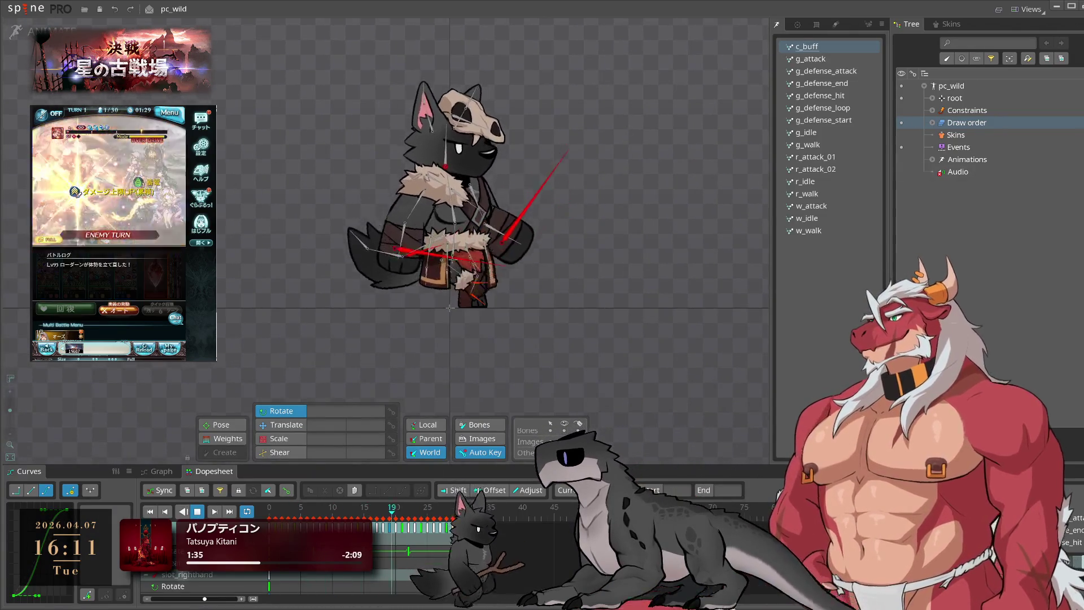
pyautogui.hotkey('ctrl', 's')
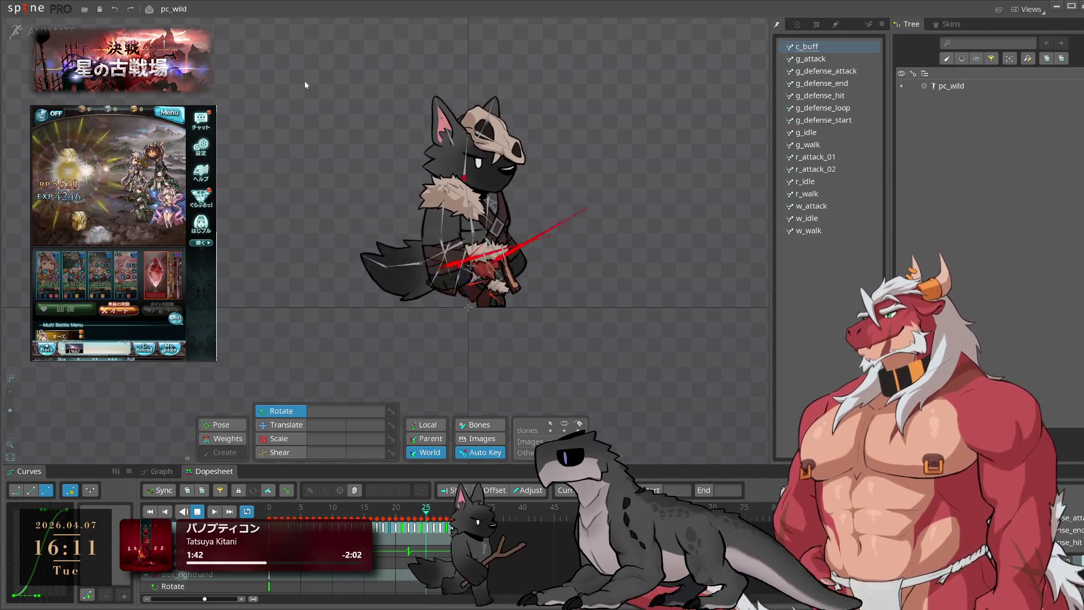
pyautogui.hotkey('ctrl', 's')
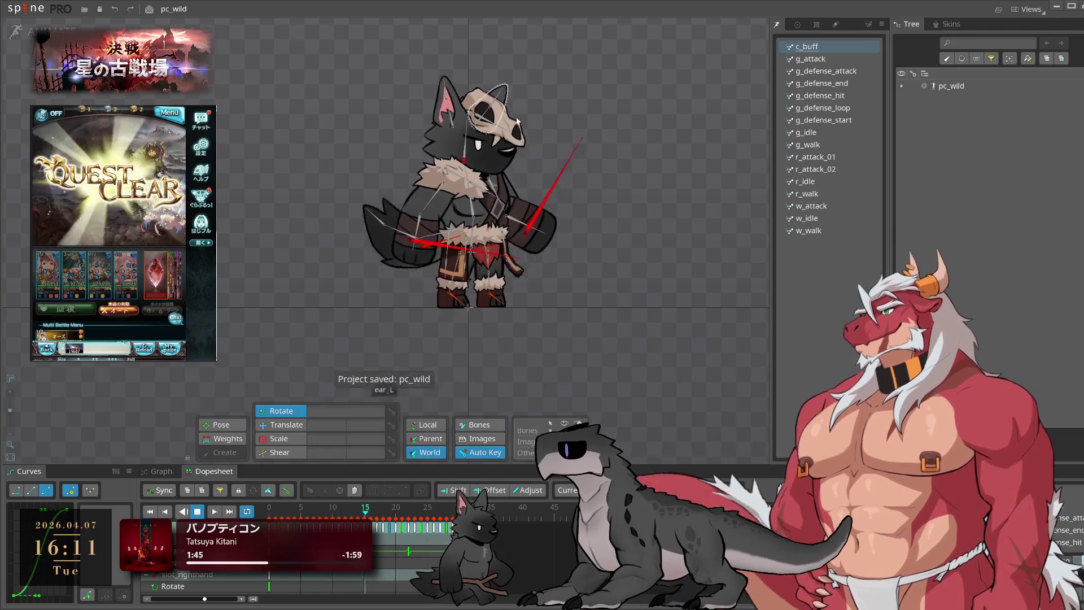
pyautogui.doubleClick(965, 86)
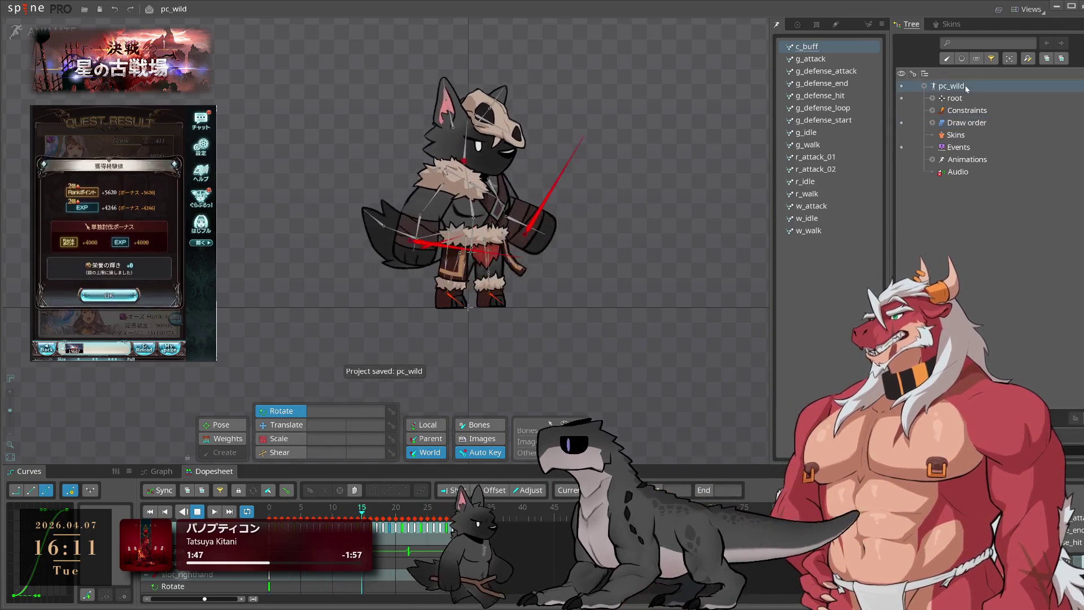
pyautogui.press('space')
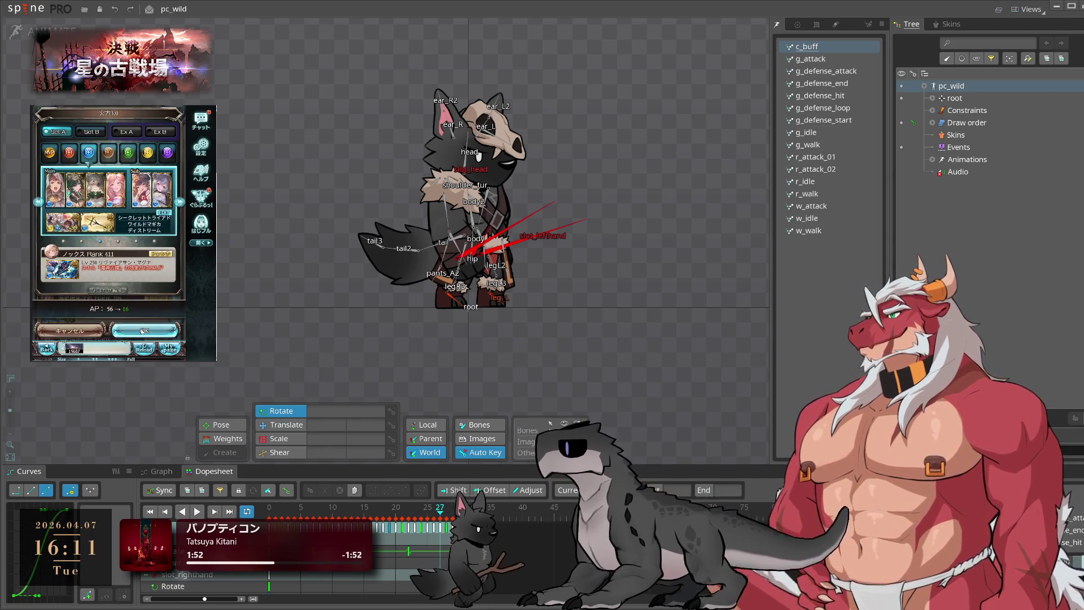
# Recentre the view and open the Spine project file menu
pyautogui.click(125, 330)
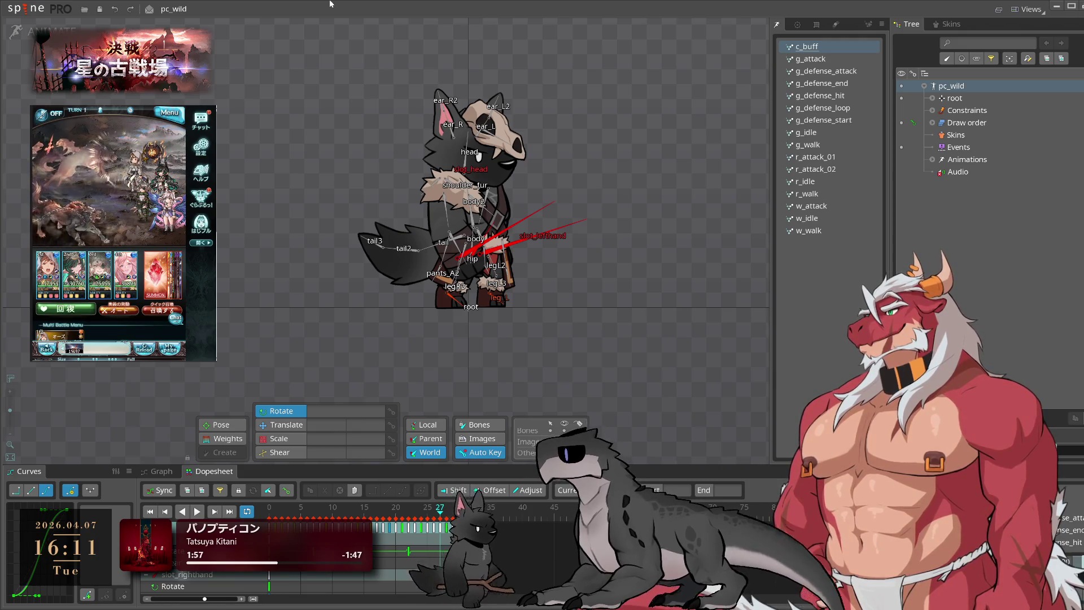
pyautogui.moveTo(311, 148); pyautogui.dragTo(345, 122)
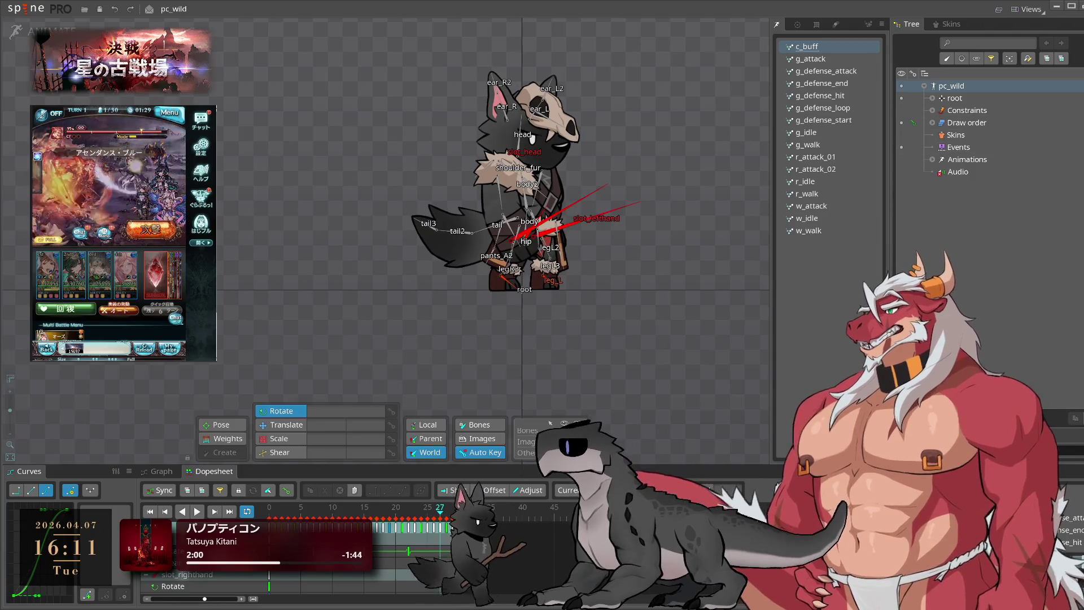
pyautogui.click(26, 10)
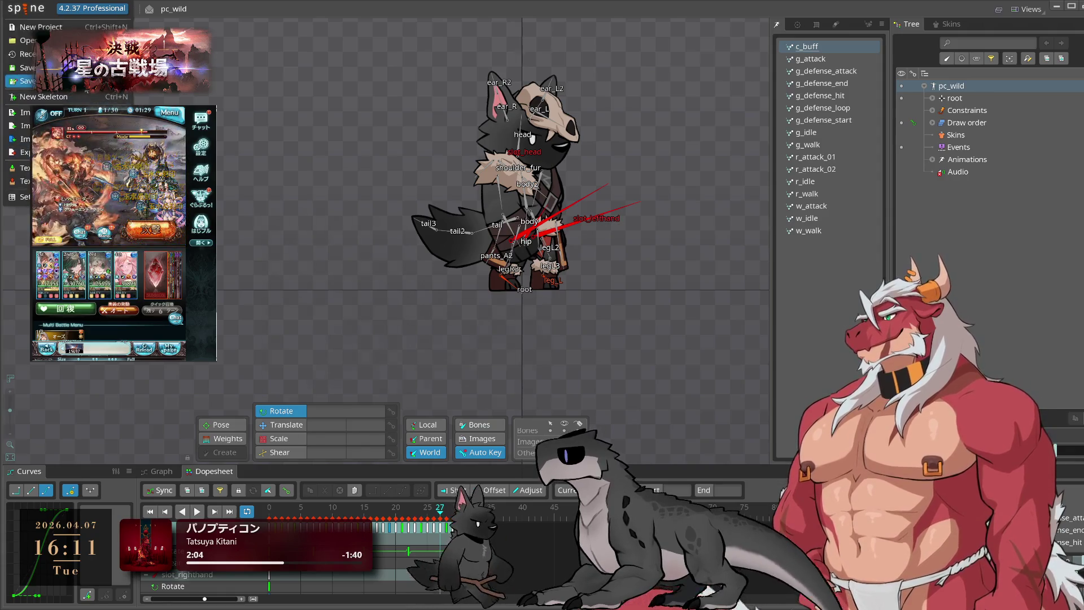
# Save the project as a separate copy named pc_wild_ex
pyautogui.click(26, 80)
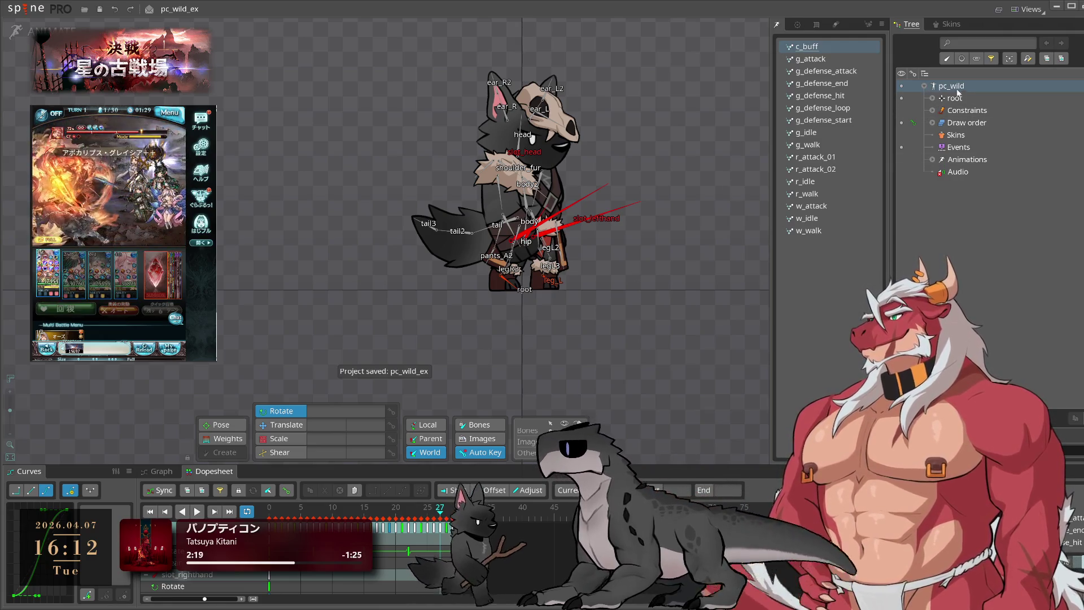
# Duplicate pc_wild as pc_wild2, then delete pc_wild2's head bone and its children
pyautogui.hotkey('ctrl', 'd')
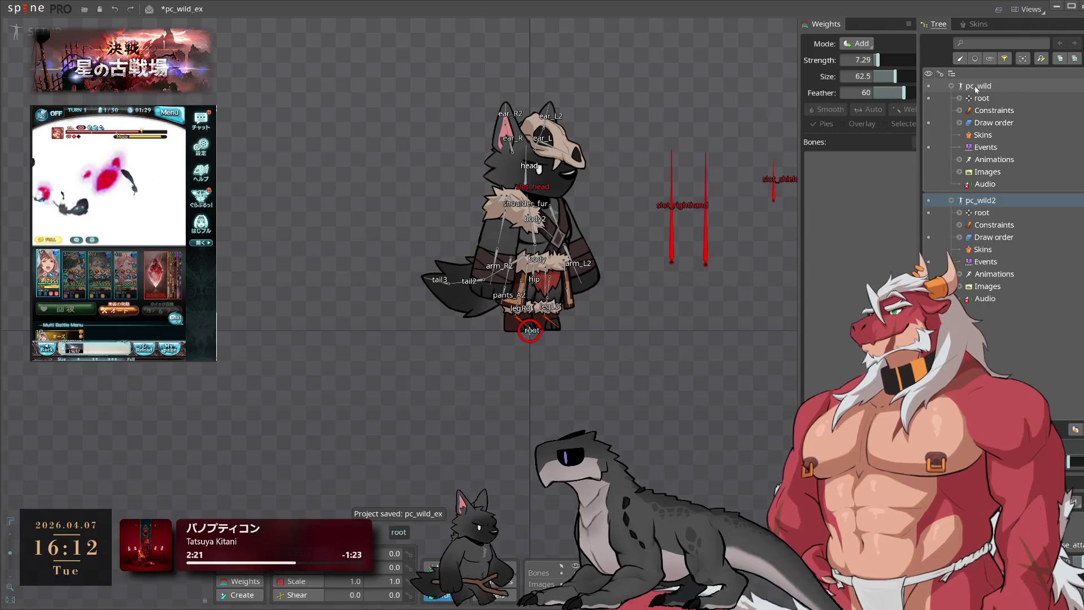
pyautogui.click(952, 86)
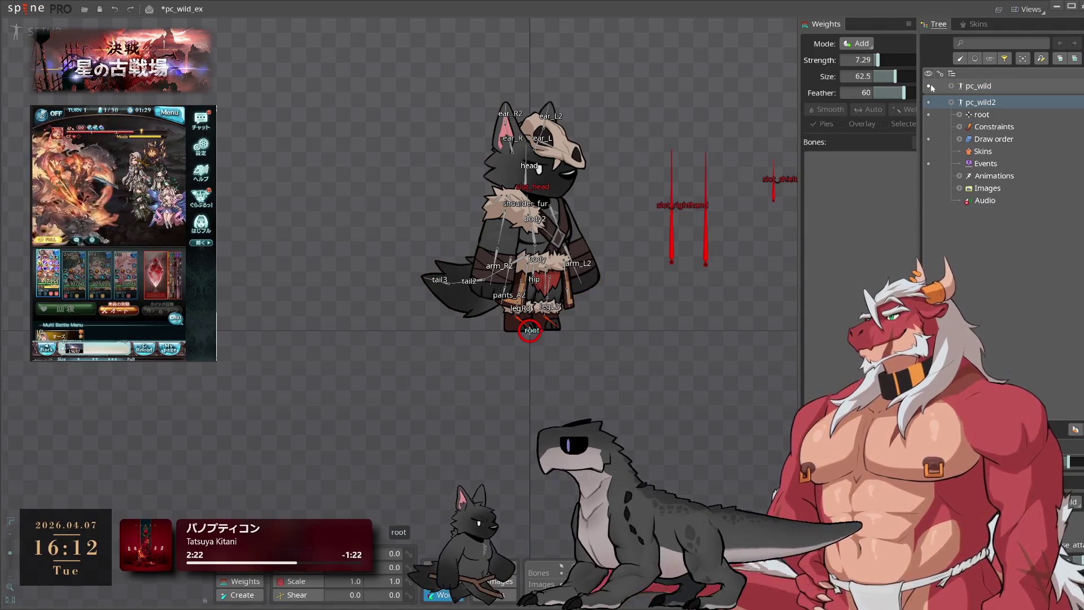
pyautogui.click(983, 114)
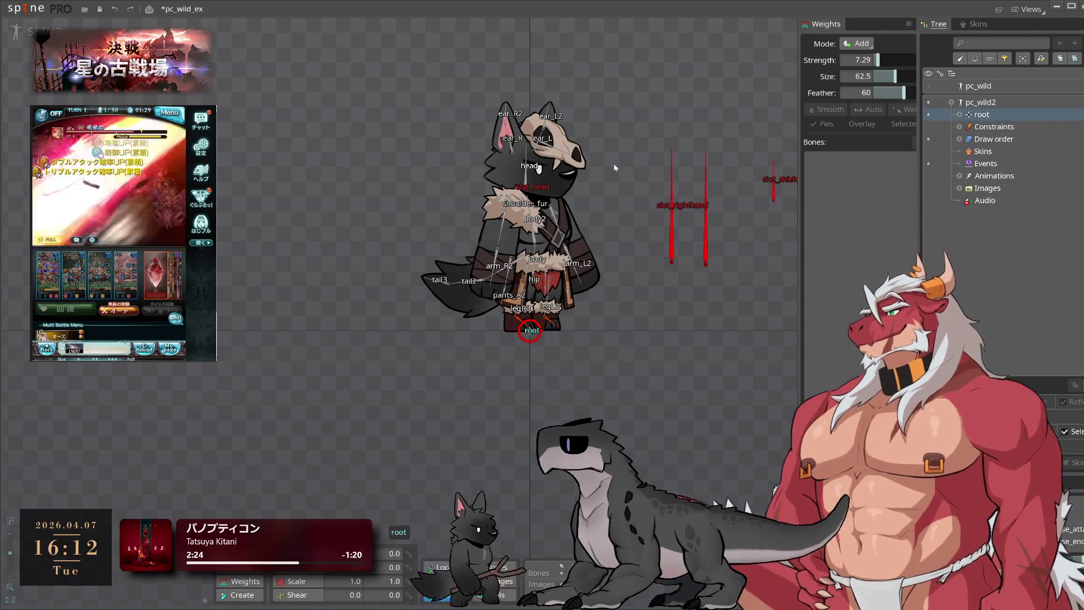
pyautogui.scroll(2, 559, 187)
pyautogui.click(511, 169)
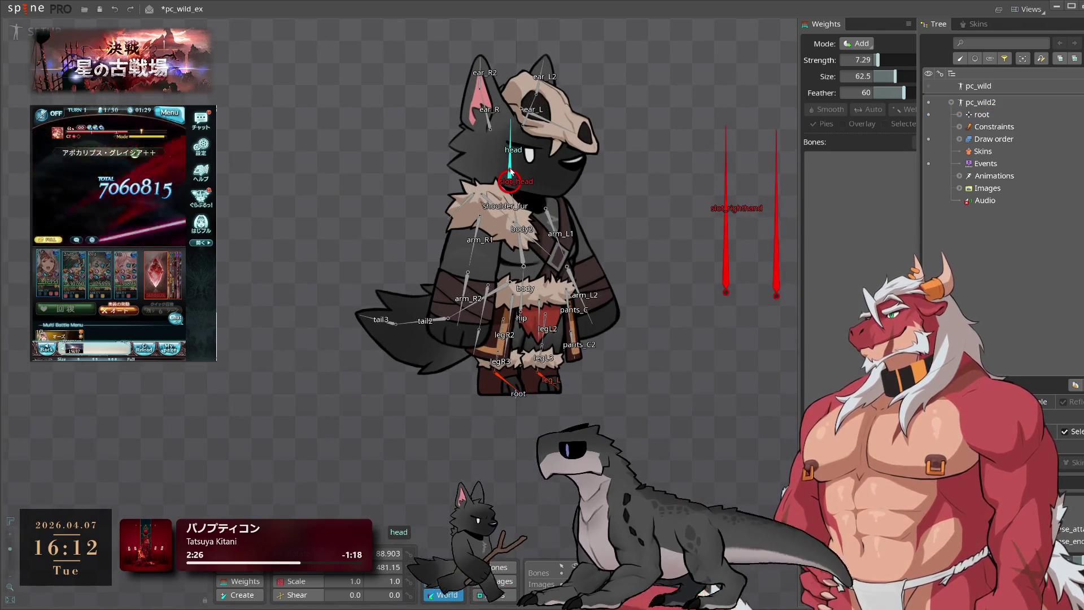
pyautogui.press('Delete')
pyautogui.click(383, 341)
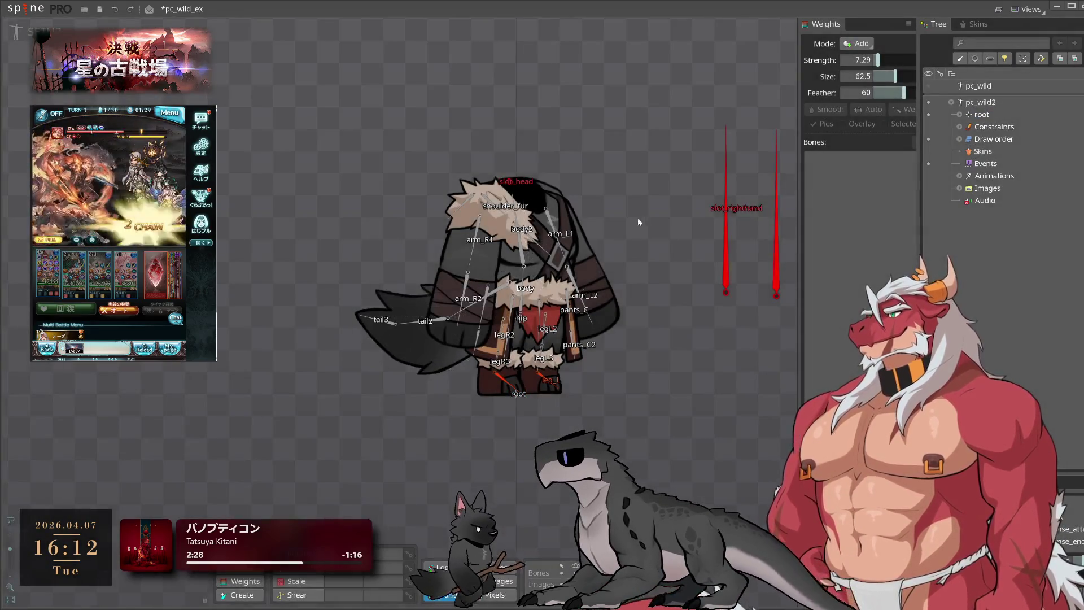
# Delete the remaining pc_wild2 skeleton from its root bone, leaving only pc_wild
pyautogui.moveTo(639, 218); pyautogui.dragTo(480, 259)
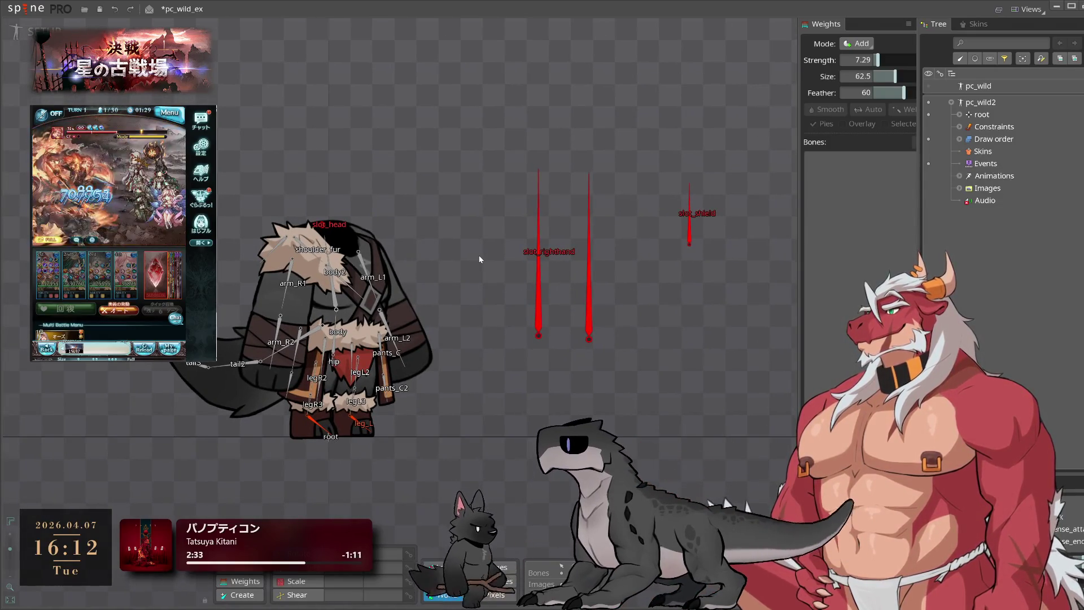
pyautogui.click(329, 437)
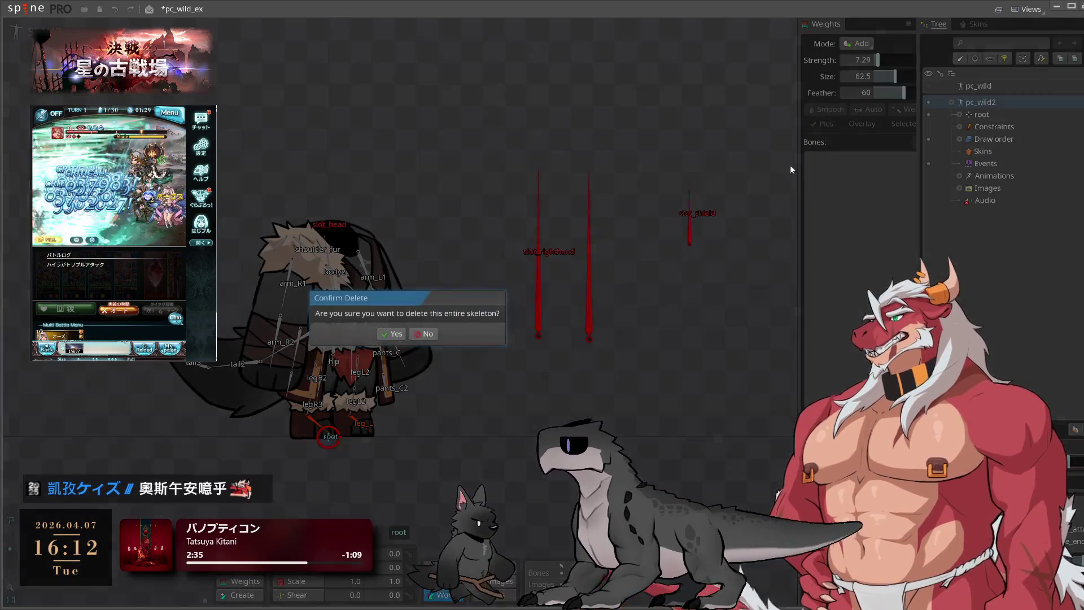
pyautogui.press('Delete')
pyautogui.click(381, 339)
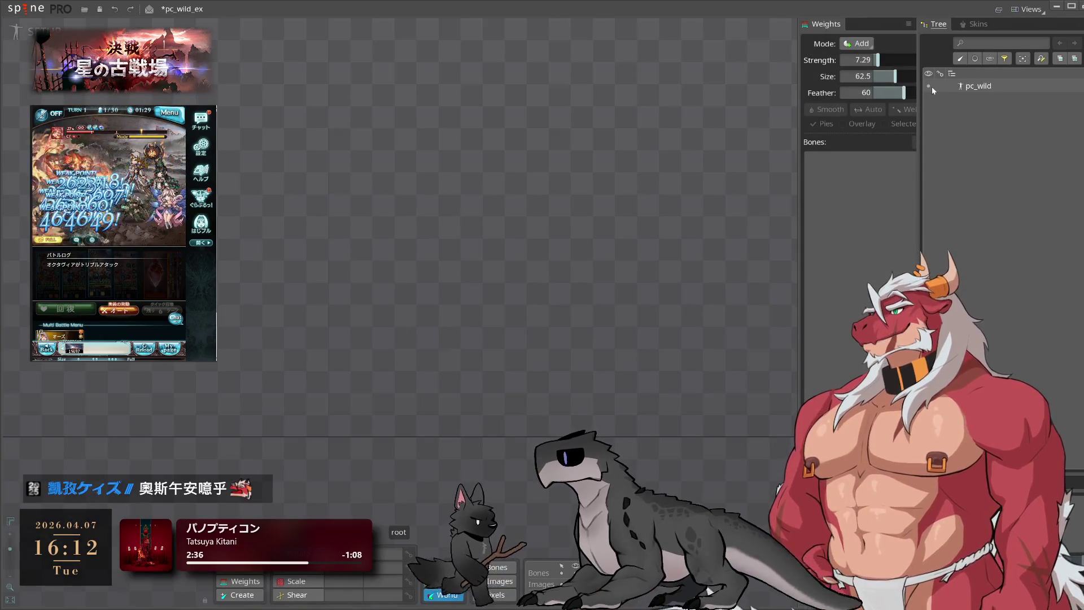
pyautogui.click(953, 86)
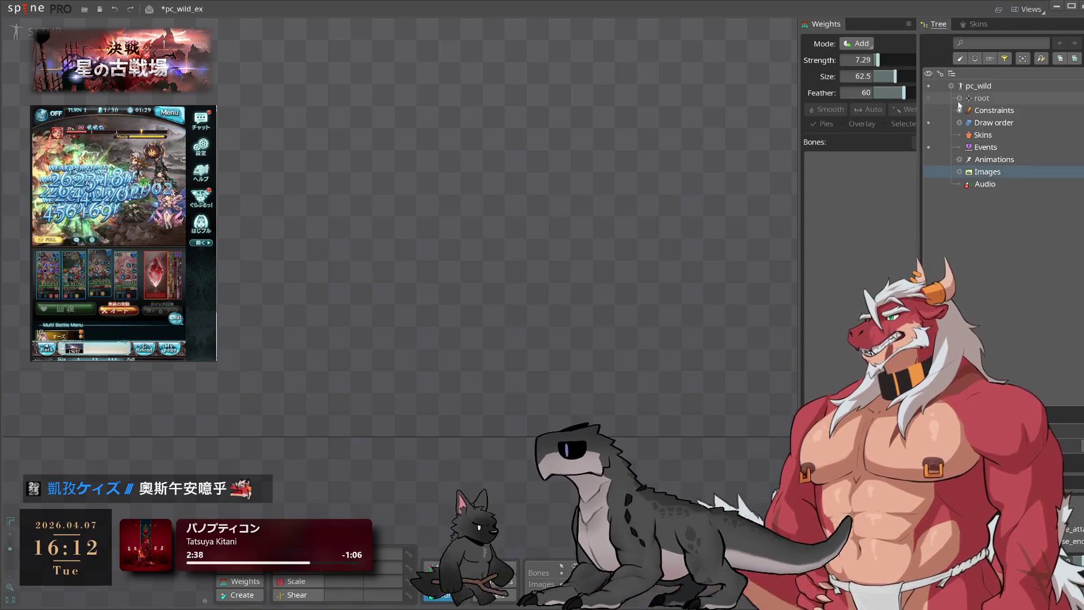
# Expand pc_wild's images and its leg_L and leg_R constraints in the tree
pyautogui.click(952, 85)
pyautogui.click(952, 86)
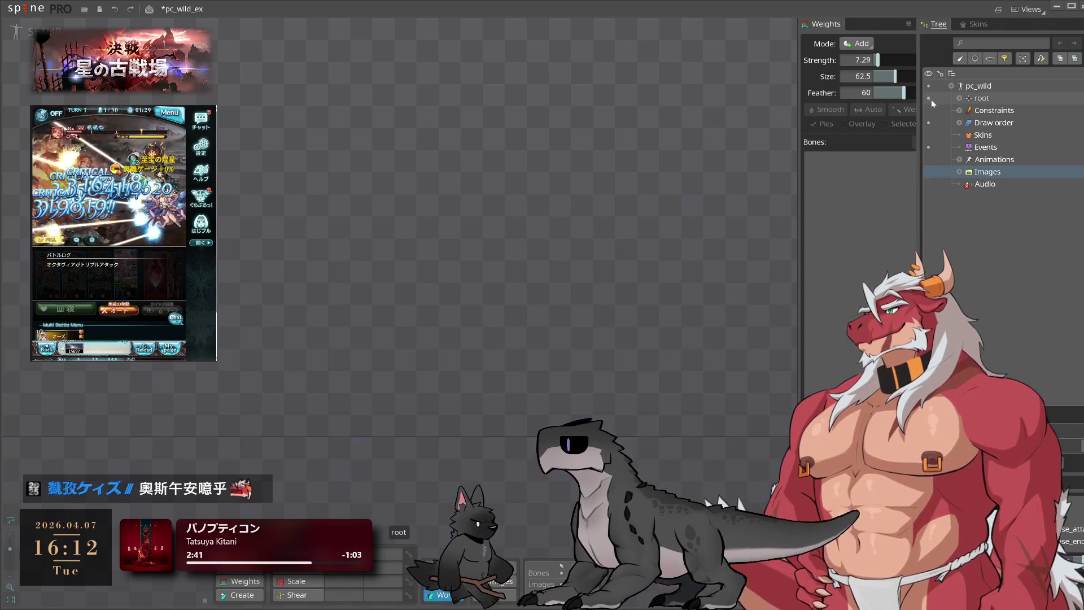
pyautogui.click(929, 99)
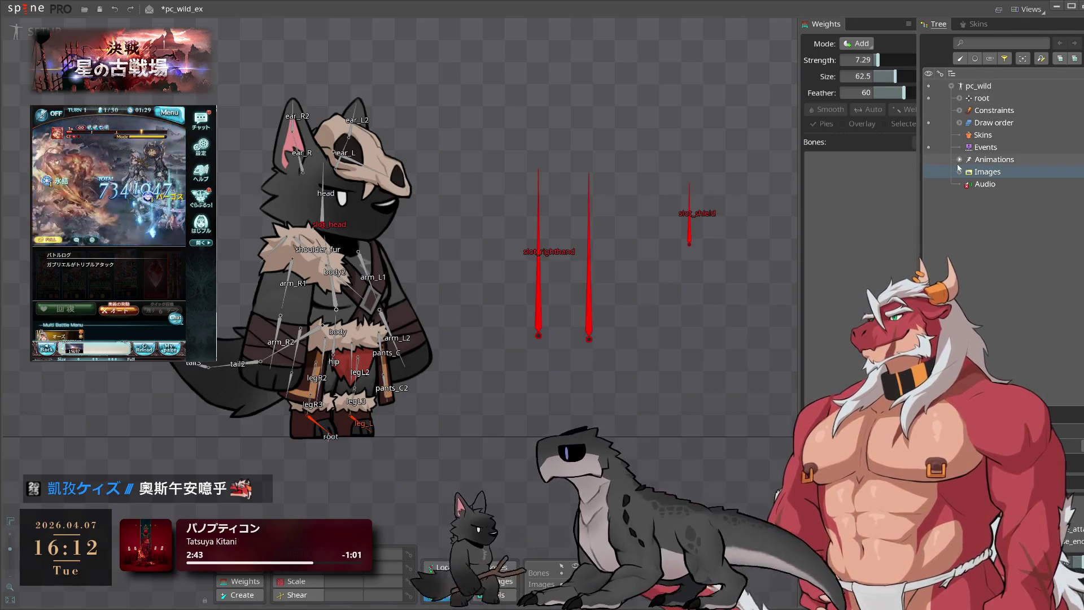
pyautogui.click(960, 172)
pyautogui.click(959, 159)
pyautogui.click(960, 159)
pyautogui.click(959, 110)
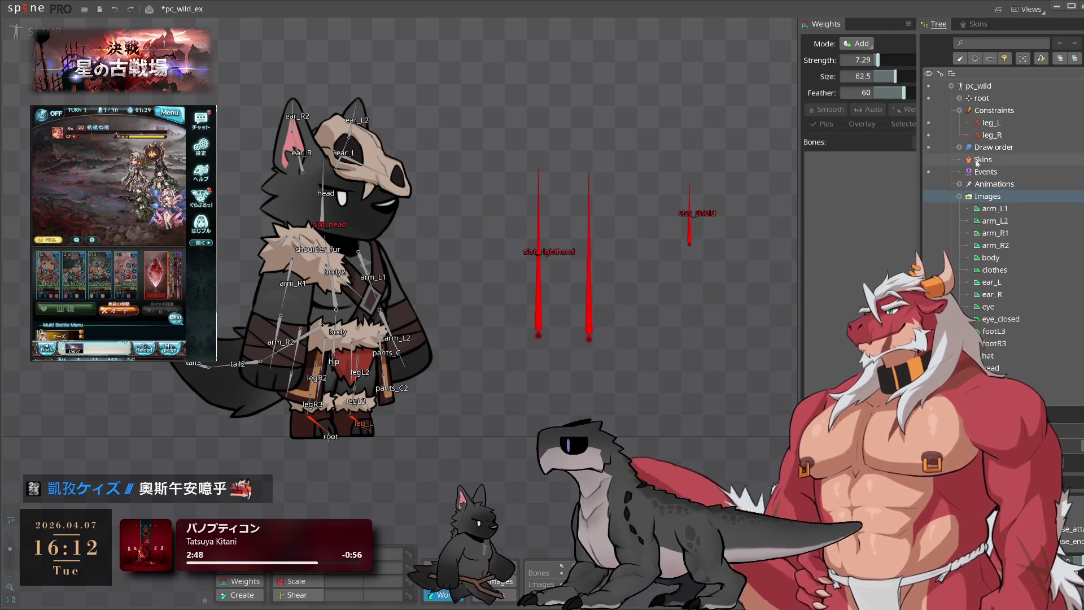
# Delete the w_dagger and w_hammer attachments from slot_lefthand
pyautogui.click(588, 338)
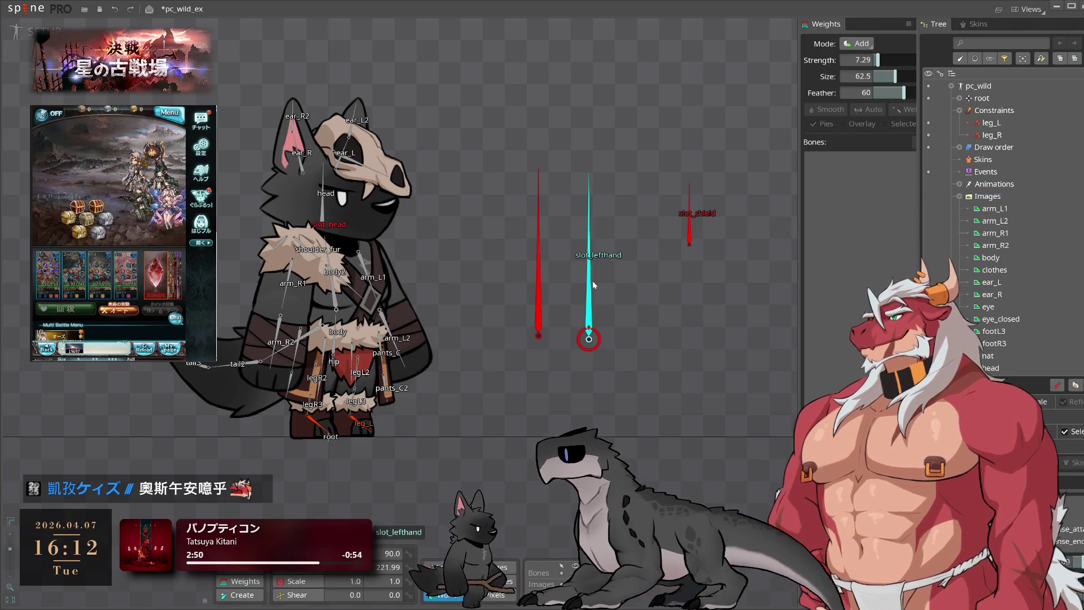
pyautogui.click(380, 309)
pyautogui.scroll(-6, 988, 351)
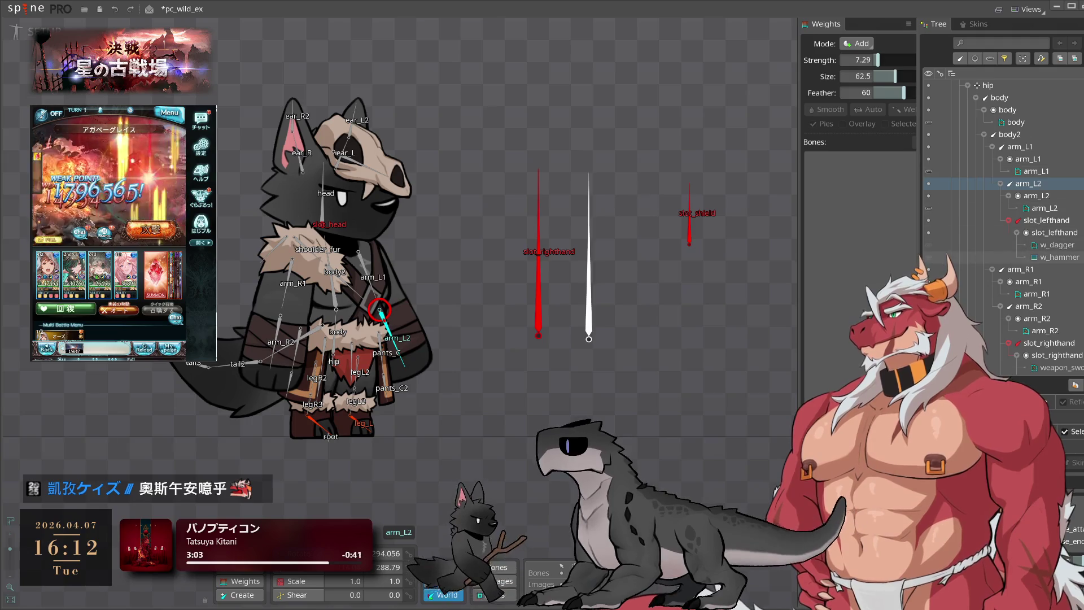
pyautogui.click(589, 305)
pyautogui.press('Delete')
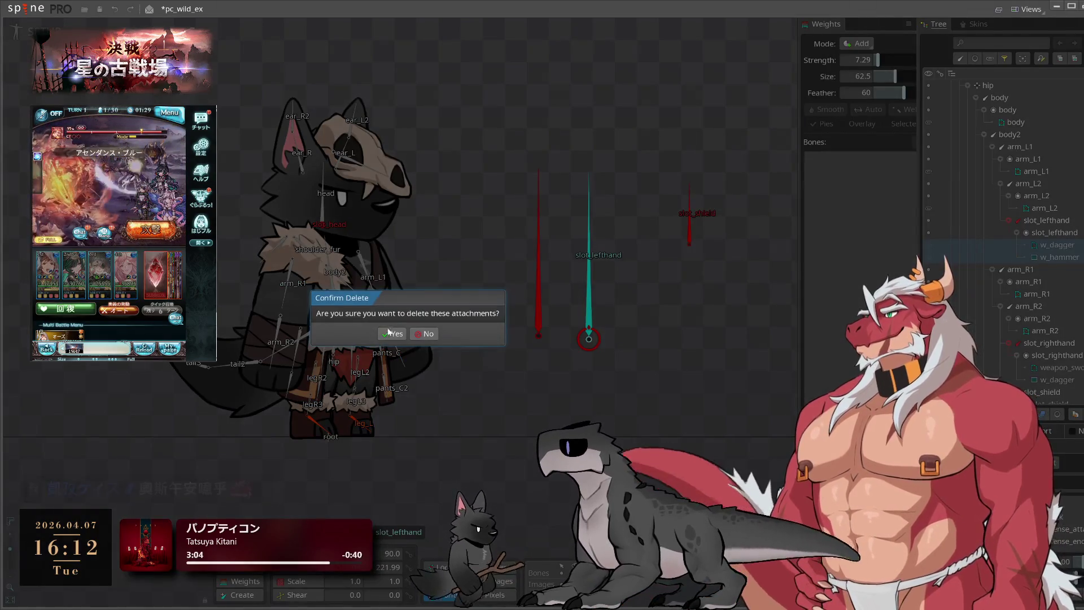
pyautogui.press('Return')
# Delete the weapon_sword, right-hand w_dagger and w_shield attachments
pyautogui.click(1059, 339)
pyautogui.press('Delete')
pyautogui.press('Return')
pyautogui.press('Delete')
pyautogui.press('Return')
pyautogui.click(689, 242)
pyautogui.press('Delete')
pyautogui.press('Return')
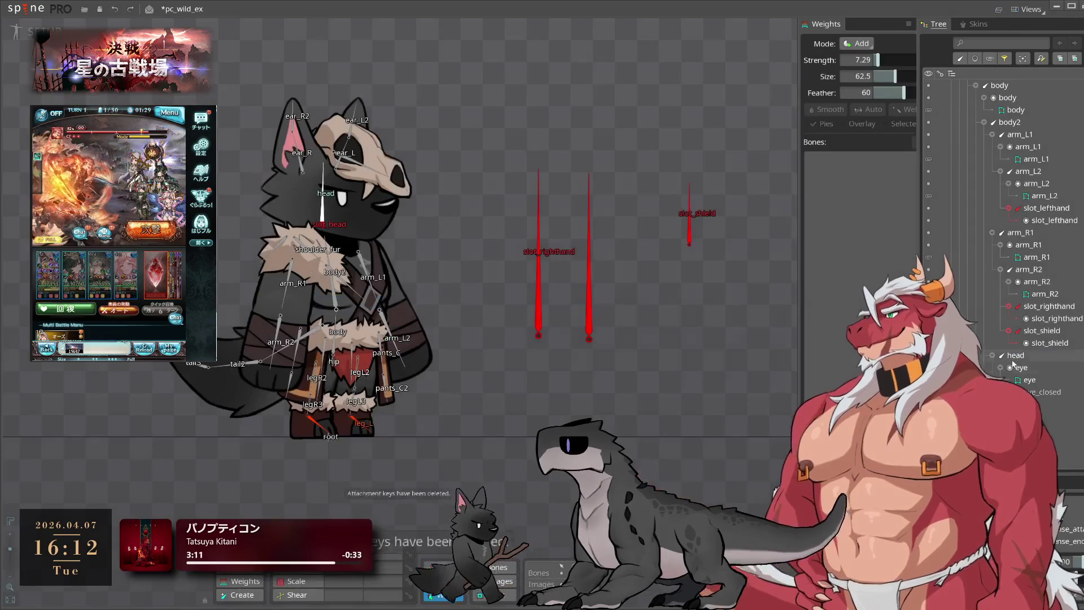
# Check the emptied slot_righthand and slot_lefthand bones, then select pc_wild
pyautogui.click(1068, 319)
pyautogui.click(1068, 208)
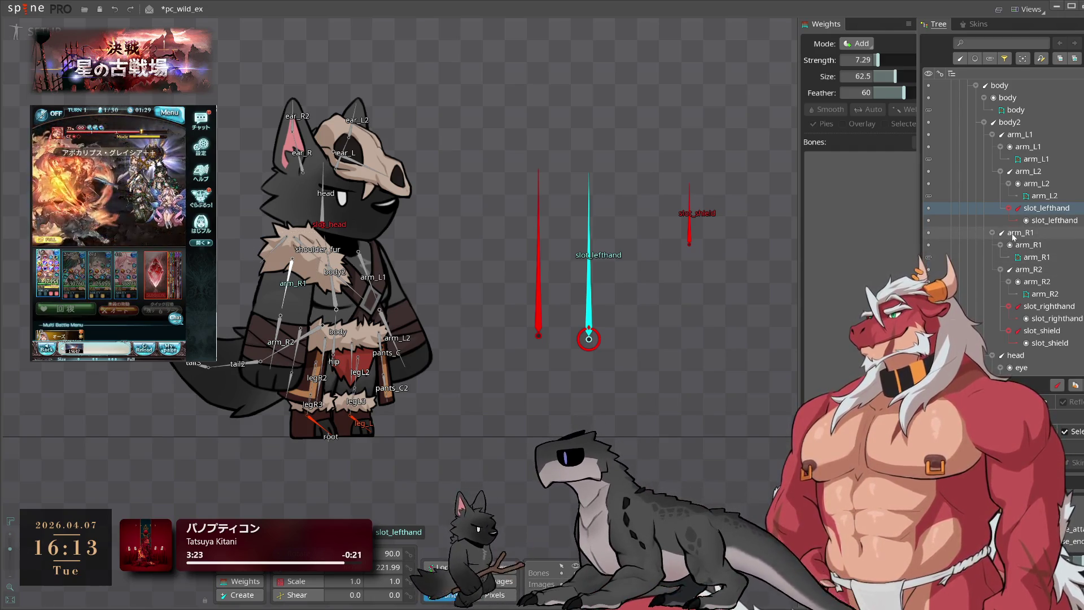
pyautogui.scroll(-5, 1034, 225)
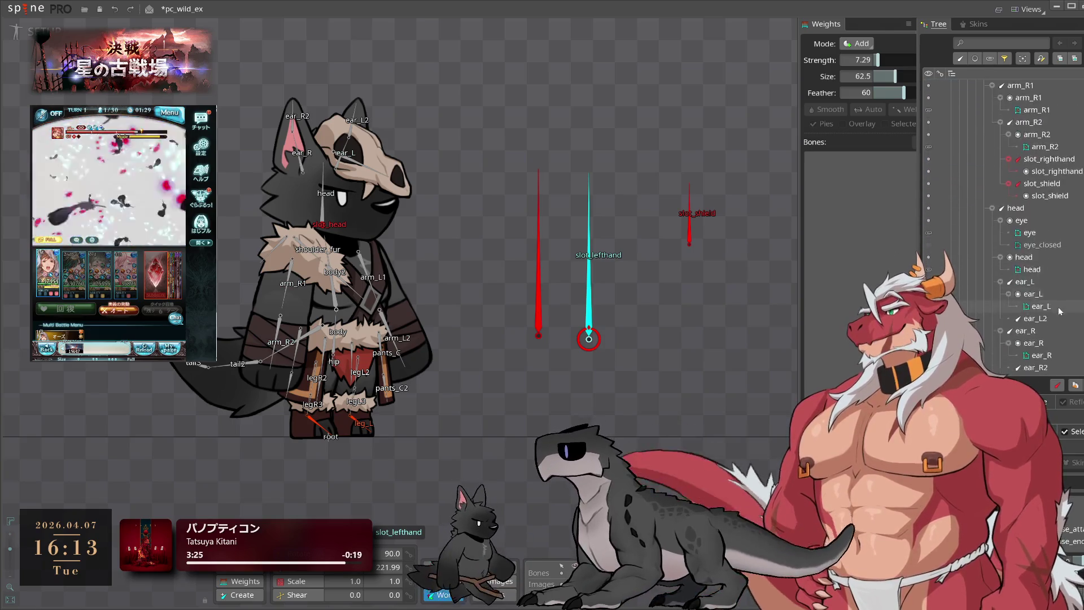
pyautogui.scroll(6, 1044, 141)
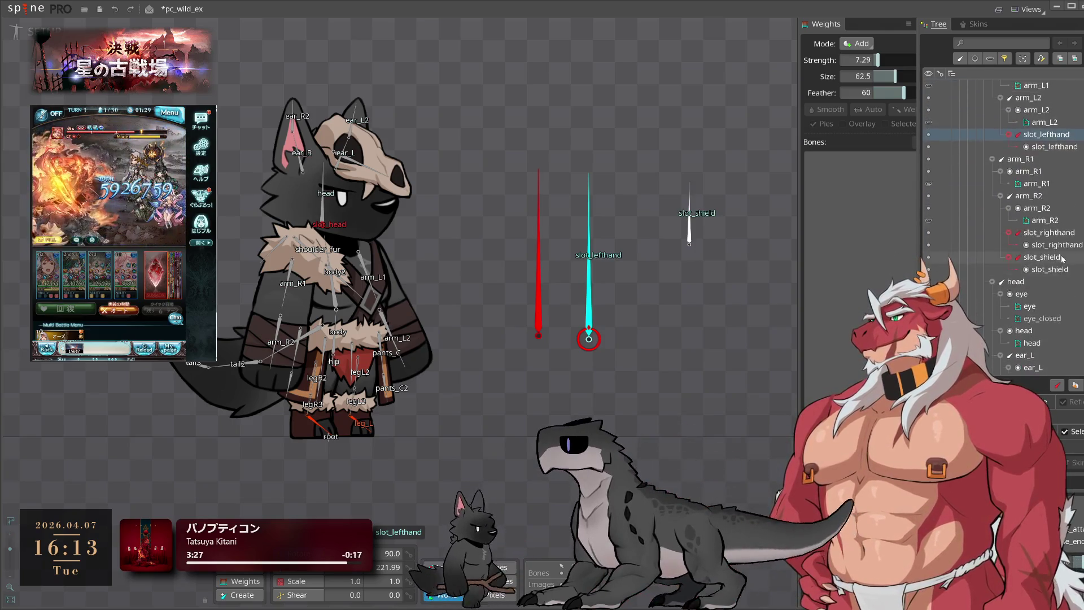
pyautogui.scroll(10, 1045, 121)
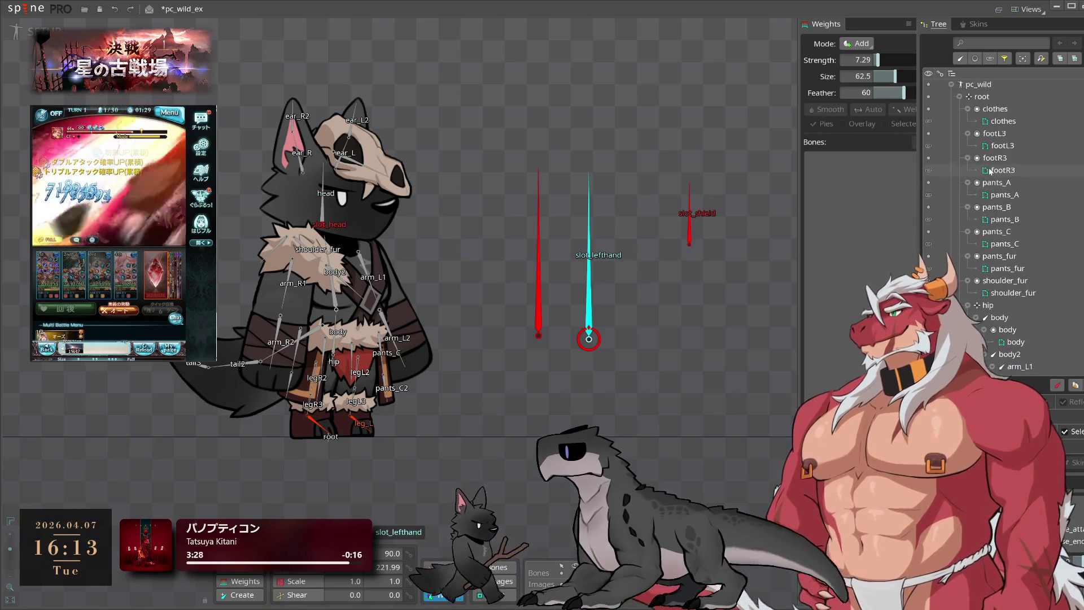
pyautogui.click(993, 87)
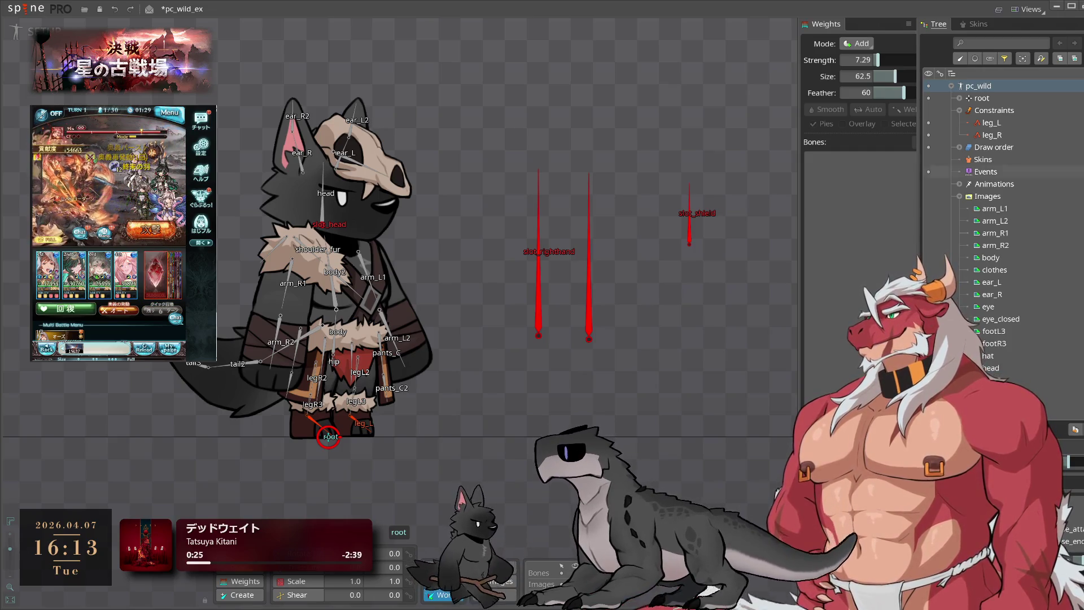
# Expand root to review pc_wild's bones, then fold pc_wild to one entry
pyautogui.moveTo(991, 257)
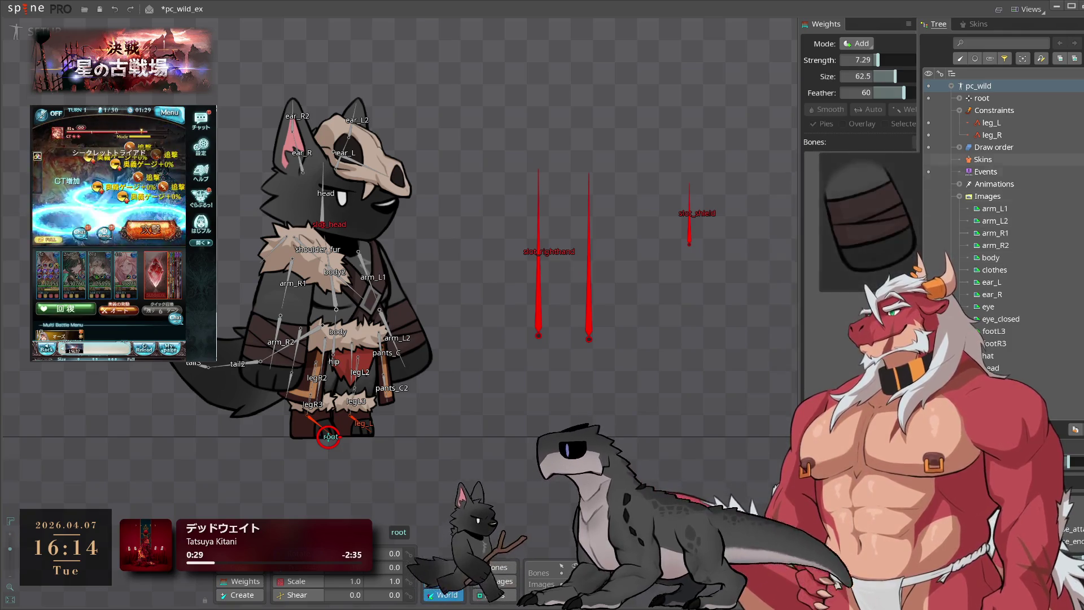
pyautogui.click(959, 98)
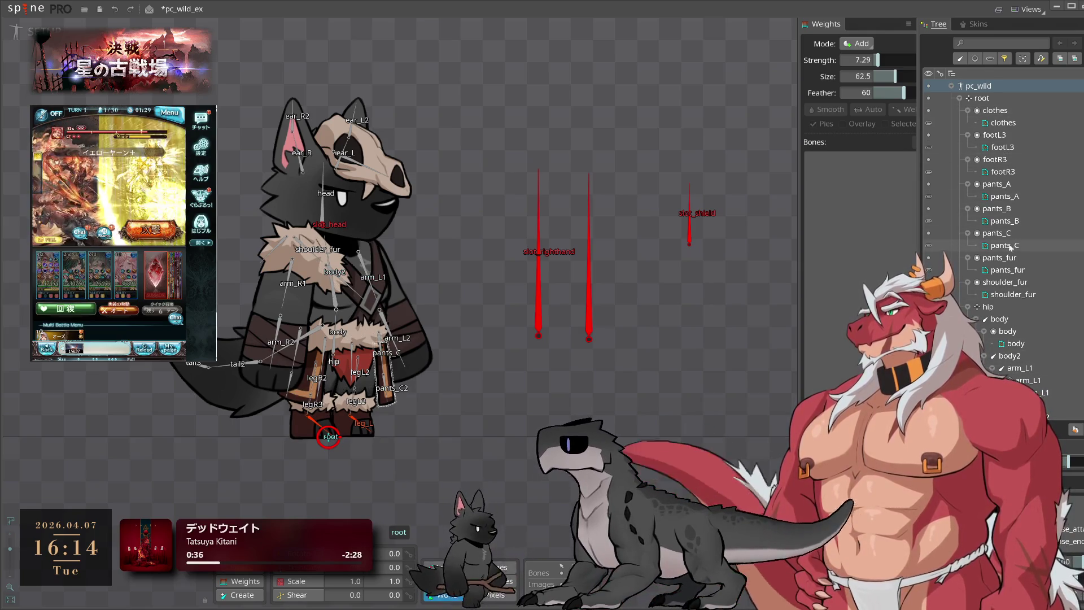
pyautogui.scroll(-5, 1016, 282)
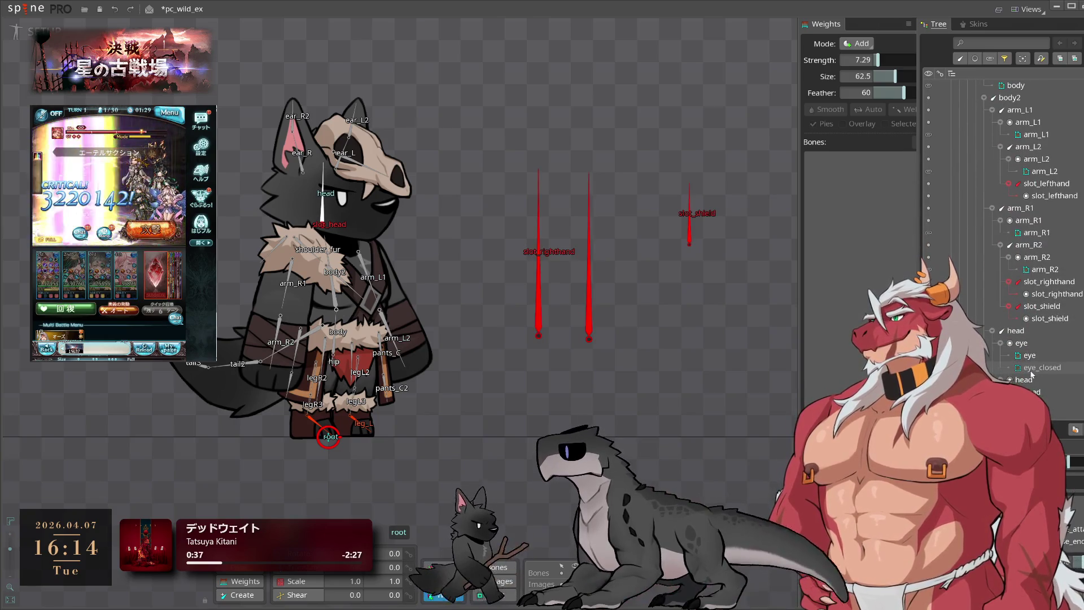
pyautogui.scroll(-8, 1032, 374)
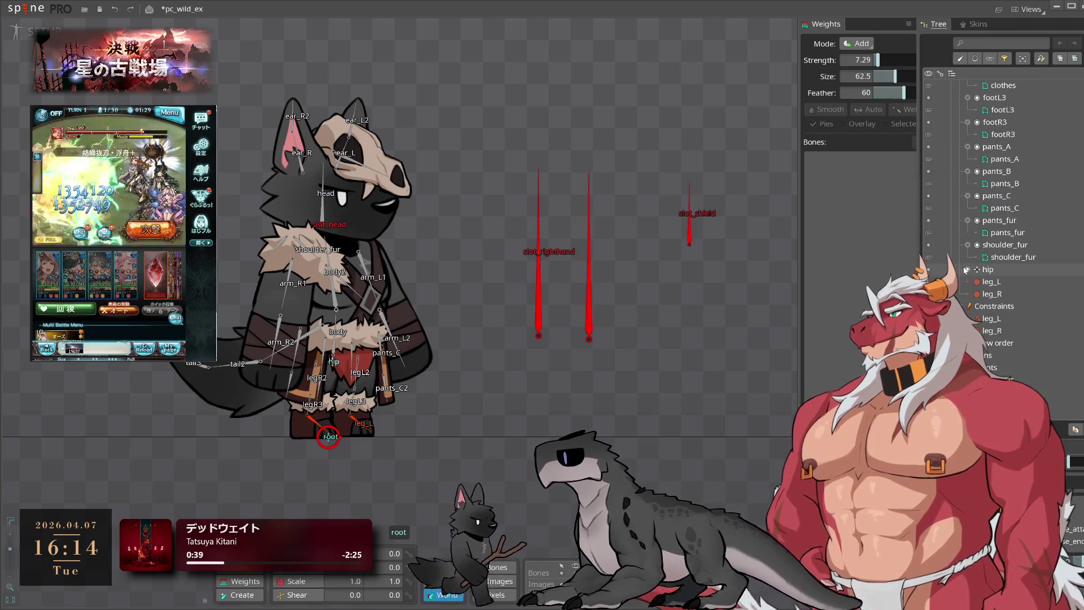
pyautogui.scroll(3, 966, 270)
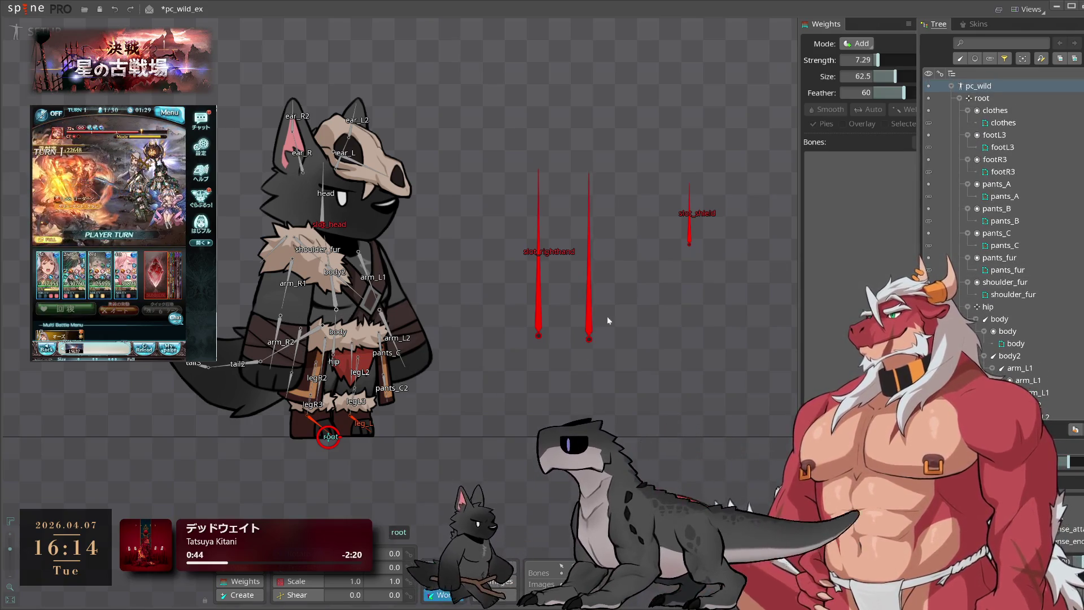
pyautogui.click(952, 86)
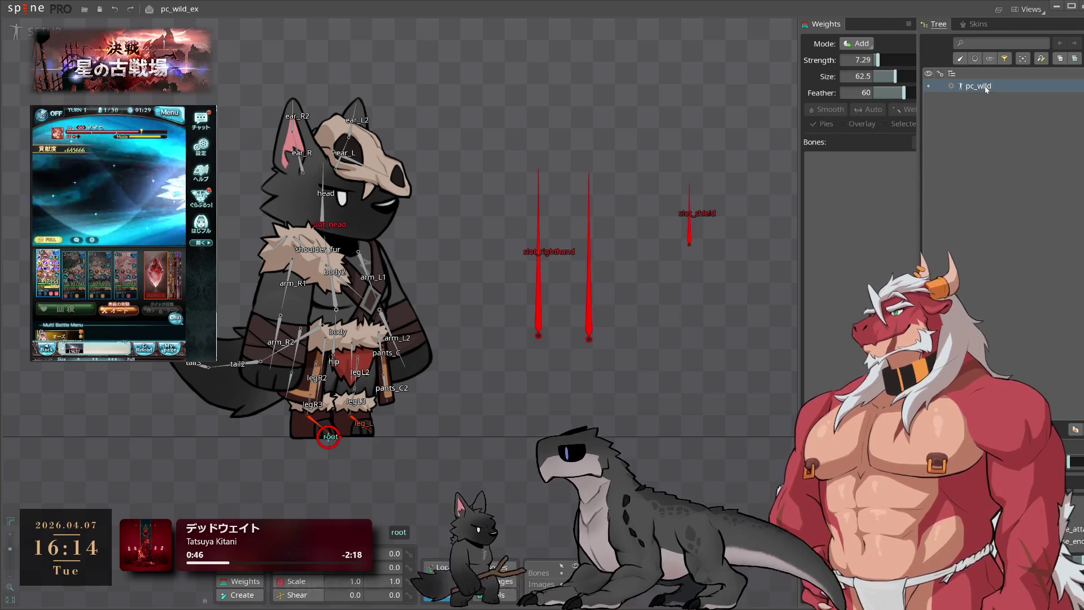
# Save the project and duplicate pc_wild as a new pc_wild2 skeleton
pyautogui.hotkey('ctrl', 's')
pyautogui.hotkey('ctrl', 'd')
pyautogui.click(967, 104)
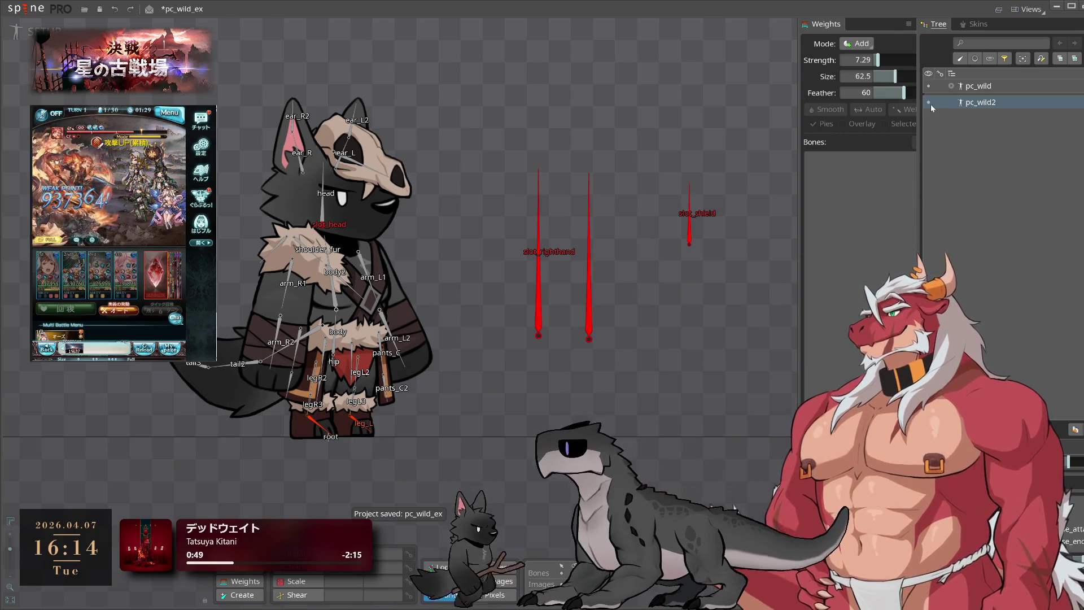
# Delete the wolf's head bone with its head and ear attachments
pyautogui.click(951, 86)
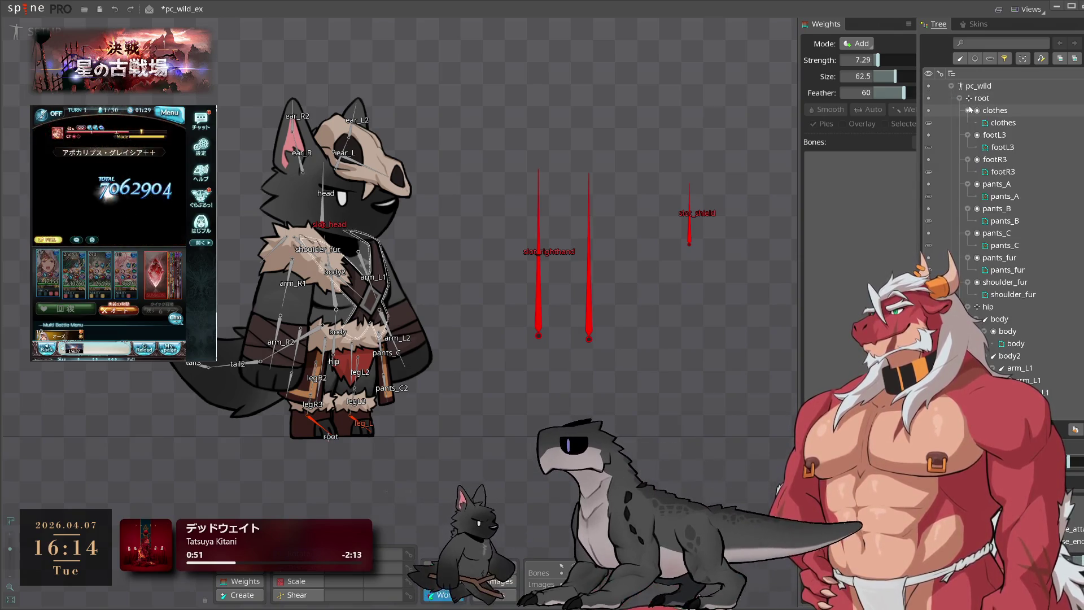
pyautogui.click(382, 213)
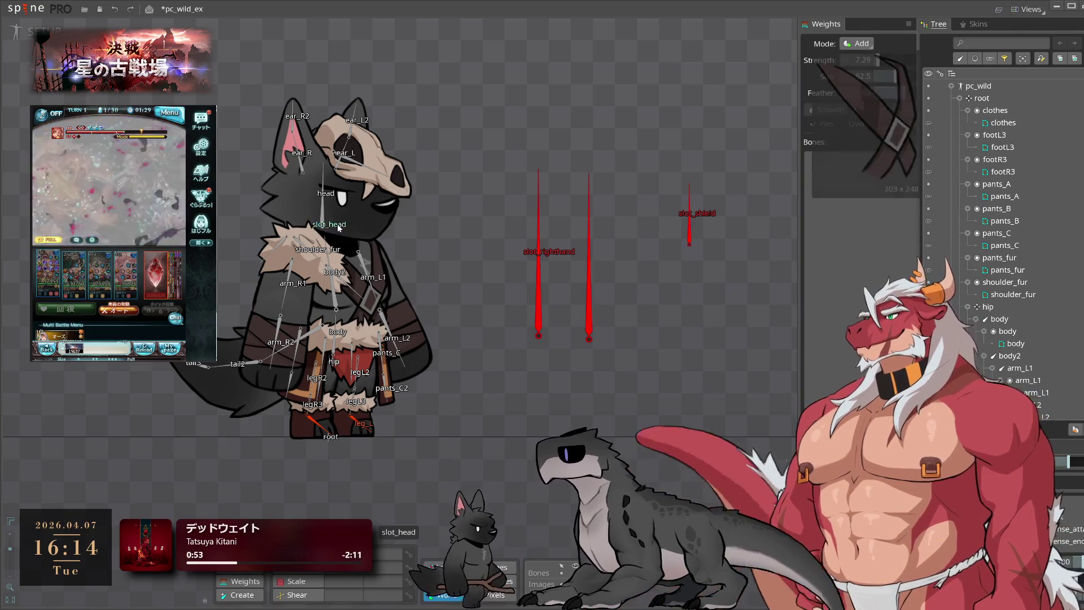
pyautogui.press('Delete')
pyautogui.click(391, 338)
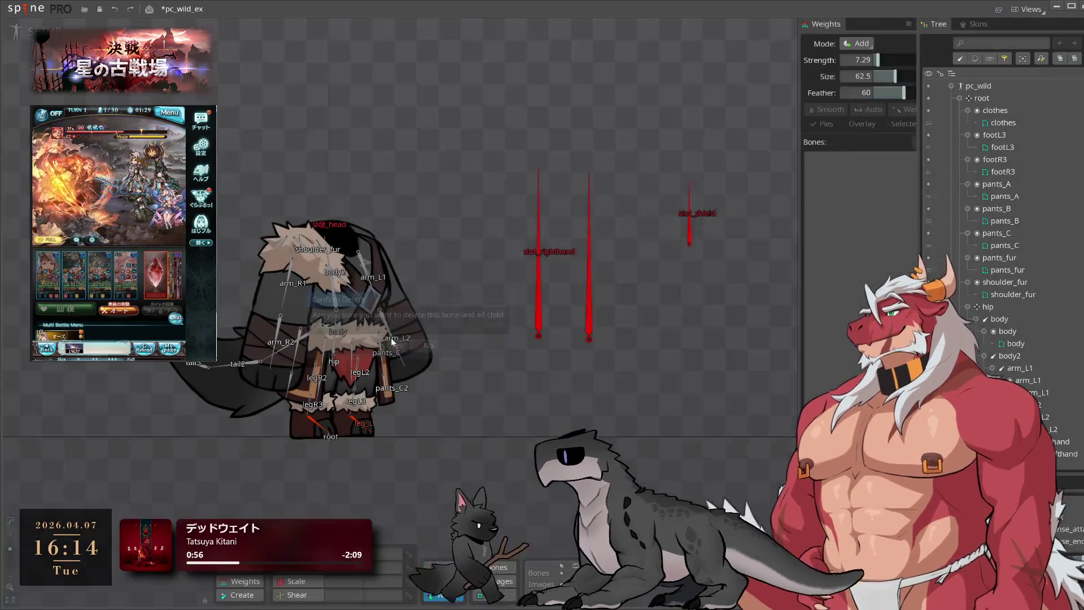
# Check the clothes and footL3 slots, then fold root, Constraints and pc_wild
pyautogui.click(960, 99)
pyautogui.click(960, 99)
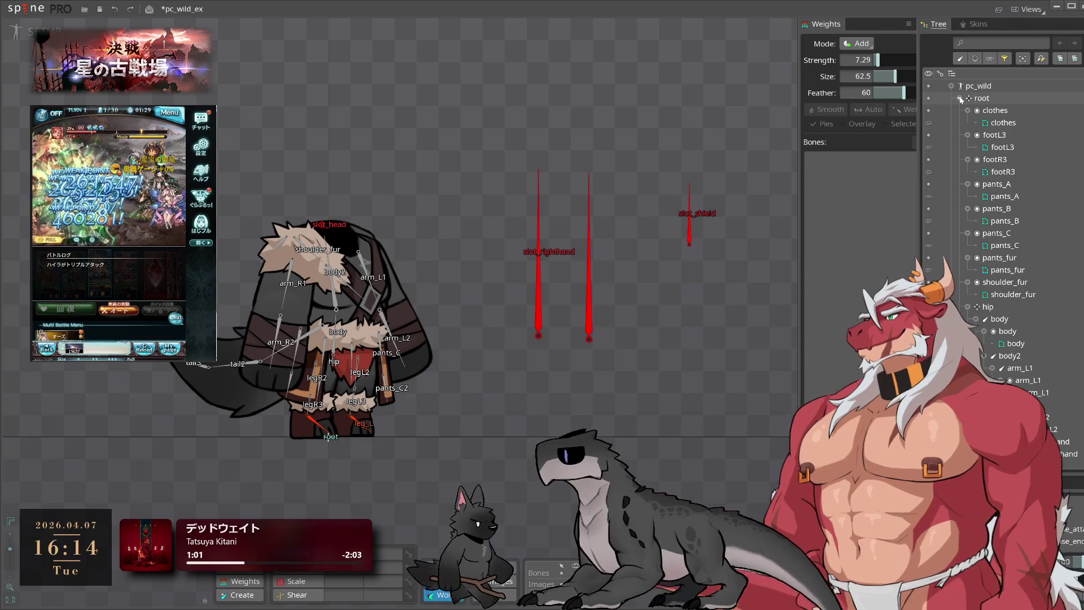
pyautogui.click(995, 110)
pyautogui.click(1006, 135)
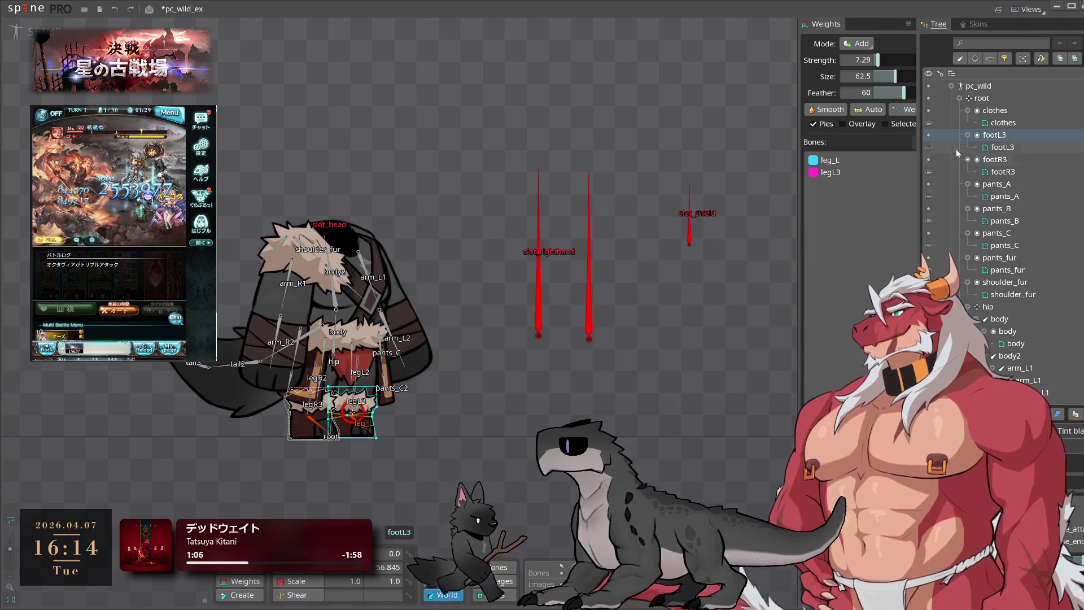
pyautogui.click(960, 99)
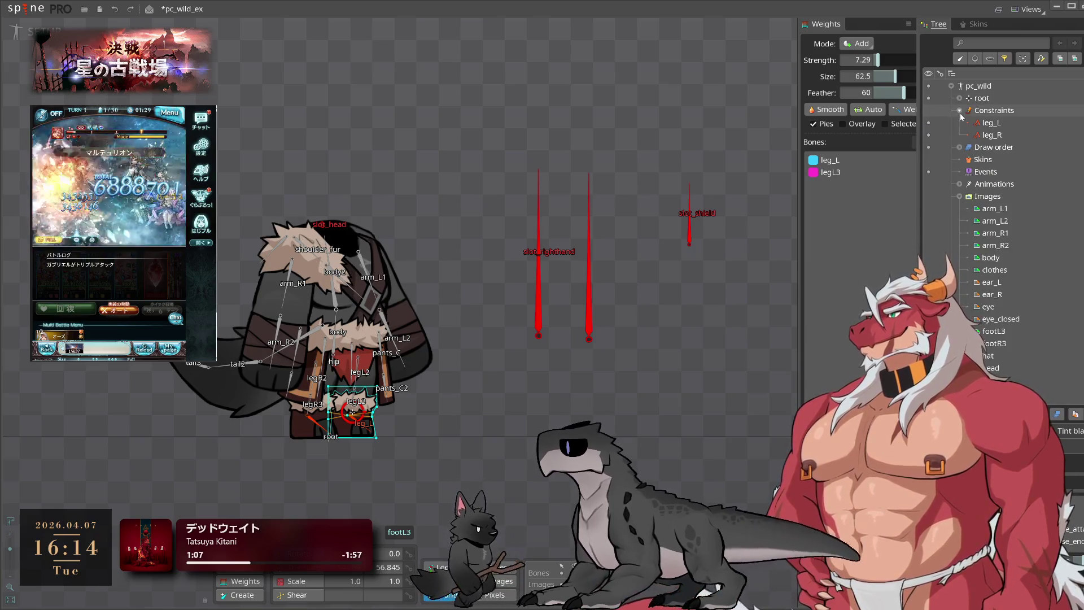
pyautogui.click(959, 110)
pyautogui.click(959, 98)
pyautogui.click(960, 98)
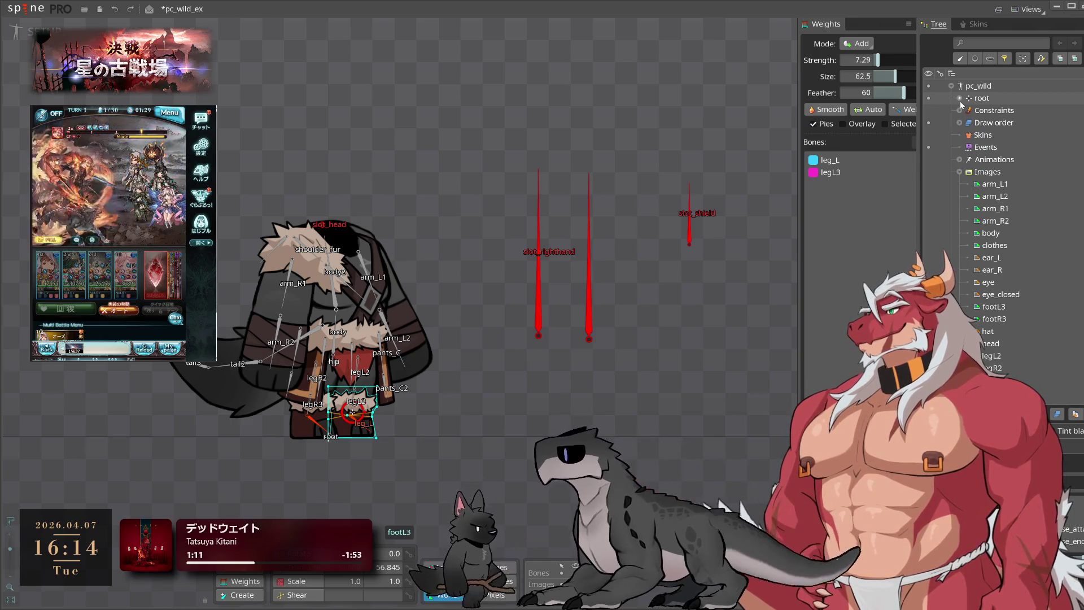
pyautogui.click(968, 89)
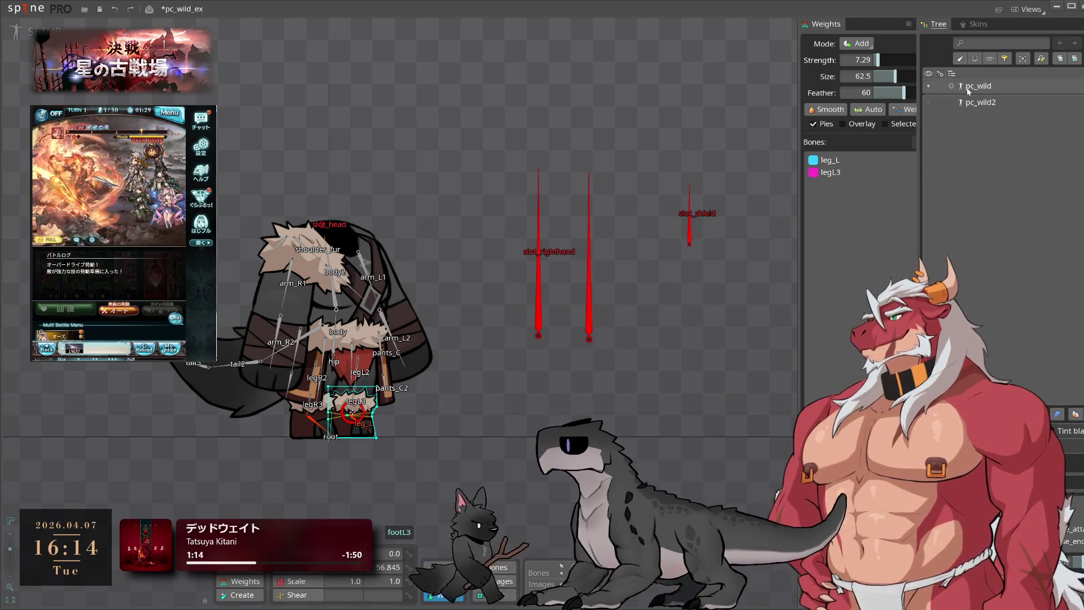
# Rename the pc_wild skeleton to pc_body_wild
pyautogui.doubleClick(980, 87)
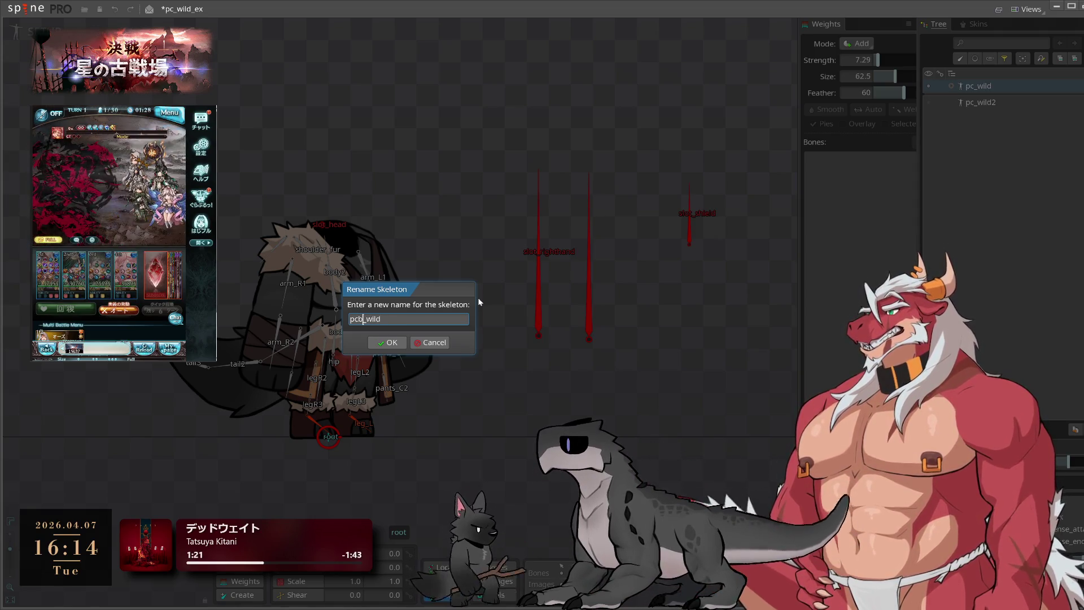
pyautogui.write('dy_')
pyautogui.press('Return')
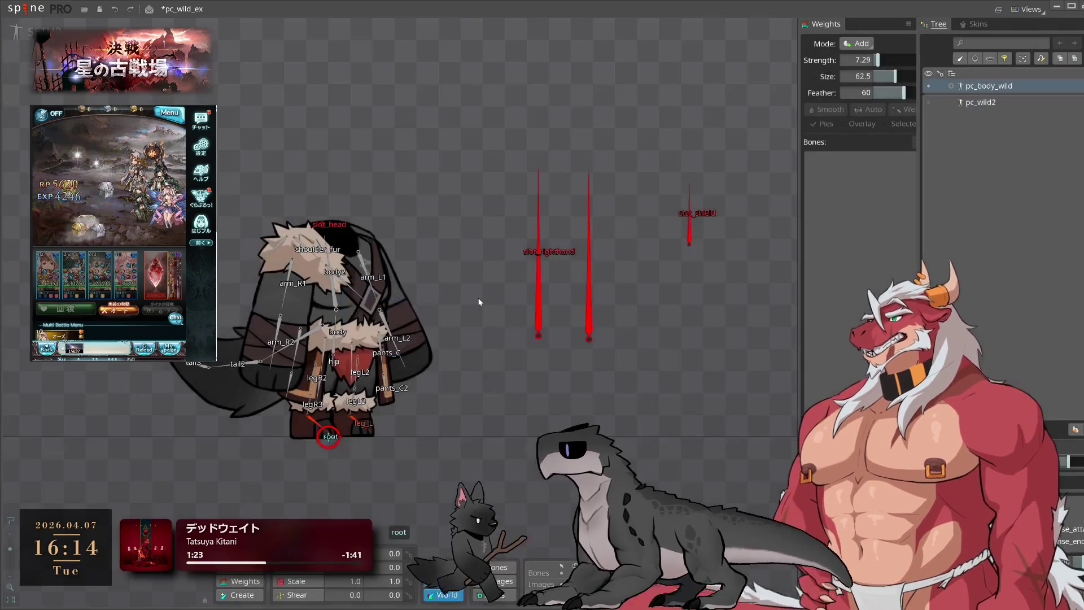
pyautogui.doubleClick(989, 86)
pyautogui.click(437, 343)
# Hide pc_body_wild, rename pc_wild2 to pc_head_wild, and move it above pc_body_wild
pyautogui.click(929, 86)
pyautogui.click(928, 103)
pyautogui.doubleClick(975, 102)
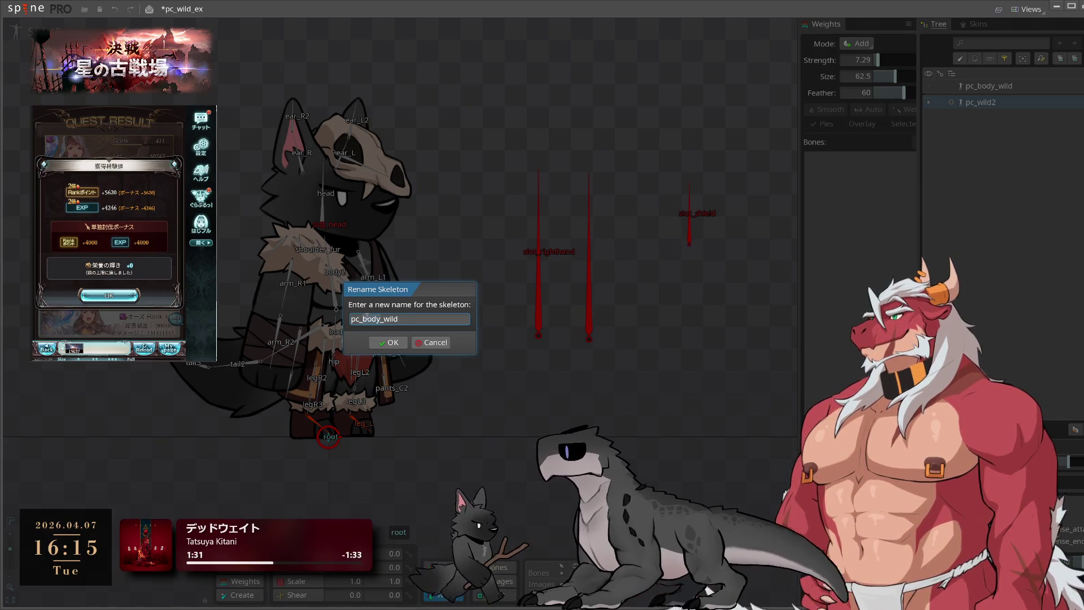
pyautogui.write('d')
pyautogui.press('Return')
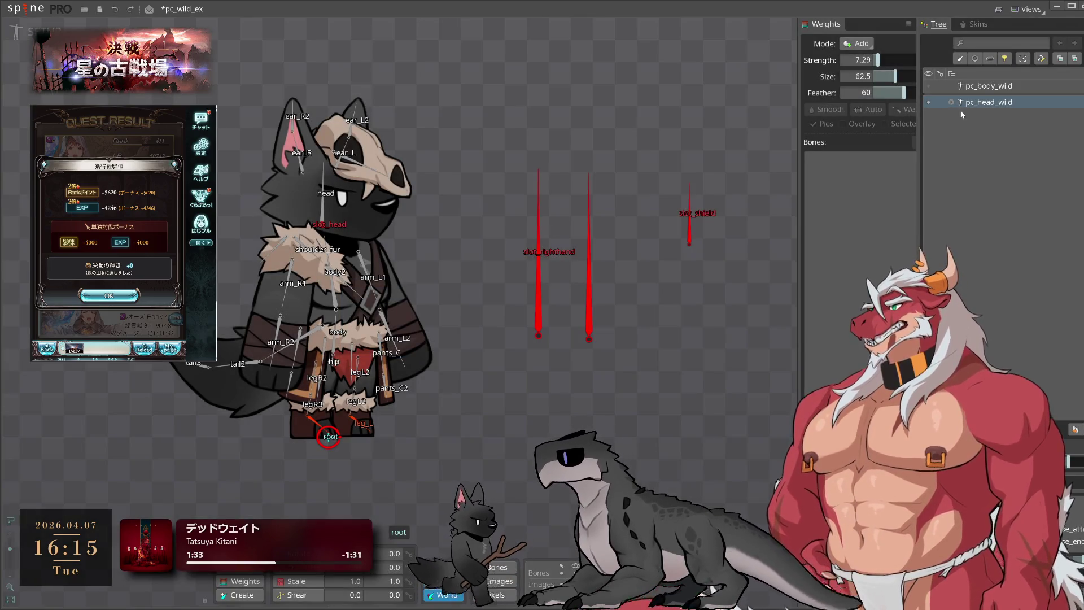
pyautogui.moveTo(988, 102); pyautogui.dragTo(977, 84)
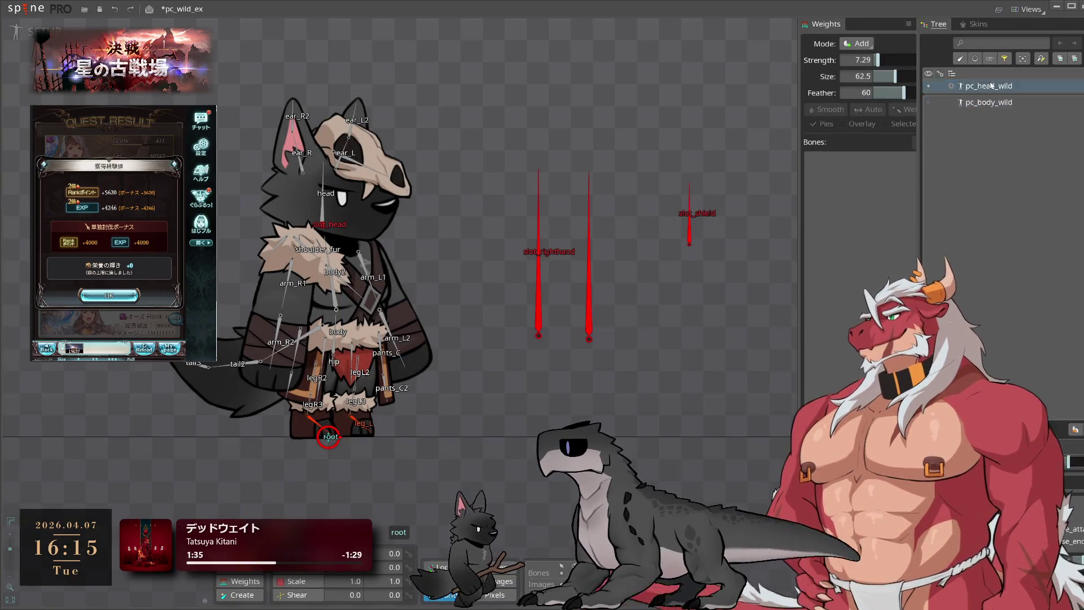
# Reparent the head bone of pc_head_wild directly to root
pyautogui.click(953, 87)
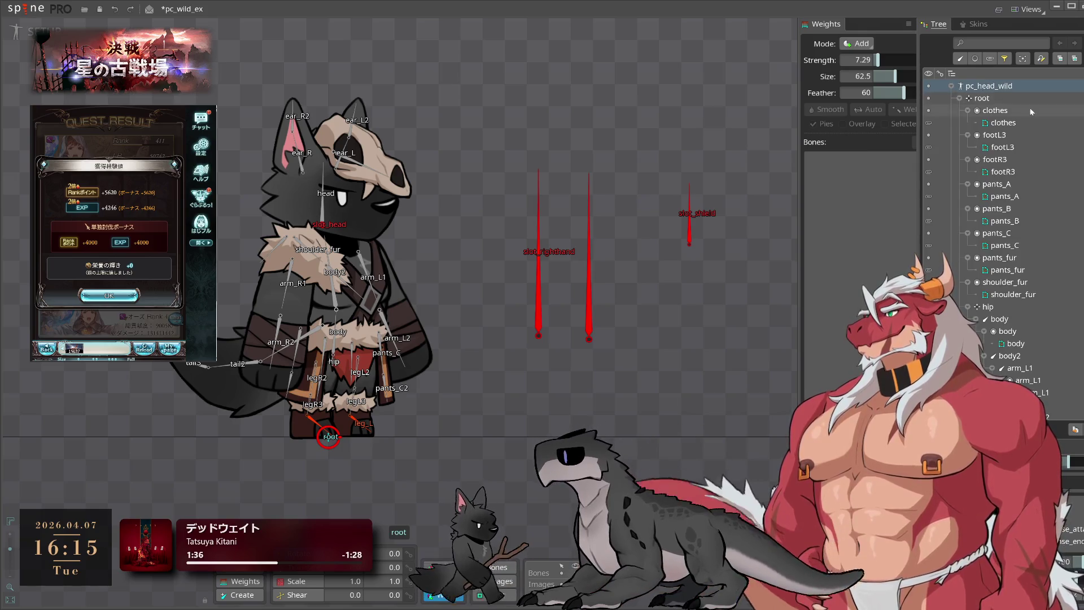
pyautogui.click(324, 213)
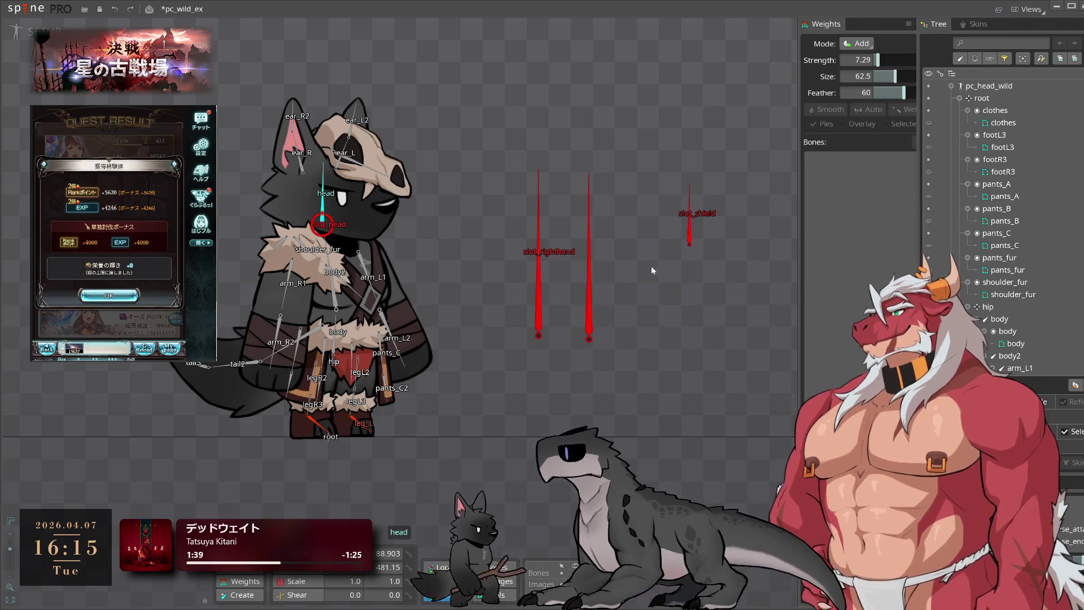
pyautogui.press('p')
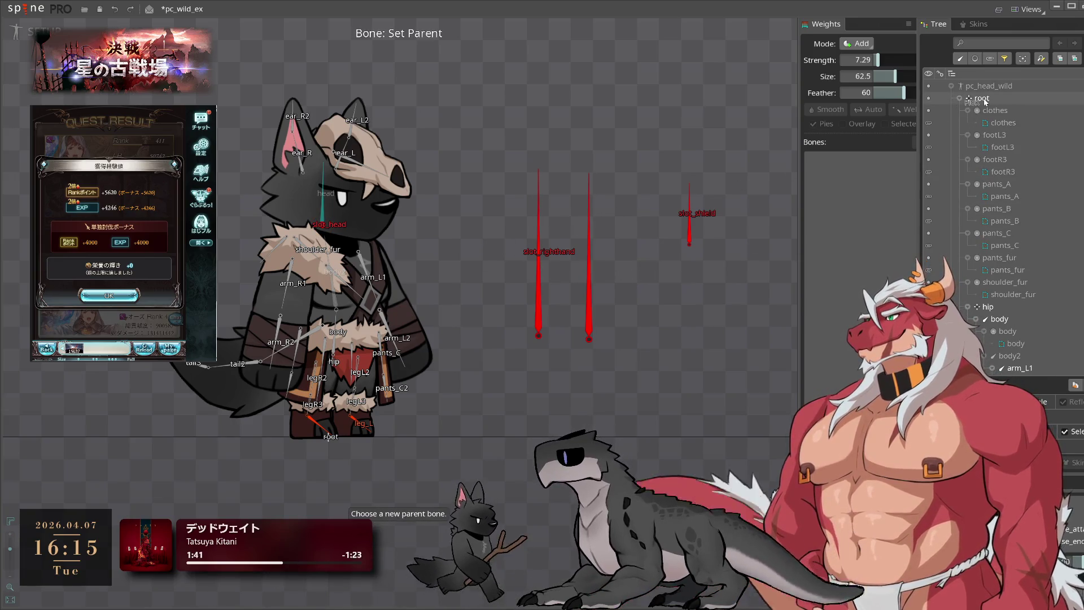
pyautogui.click(983, 100)
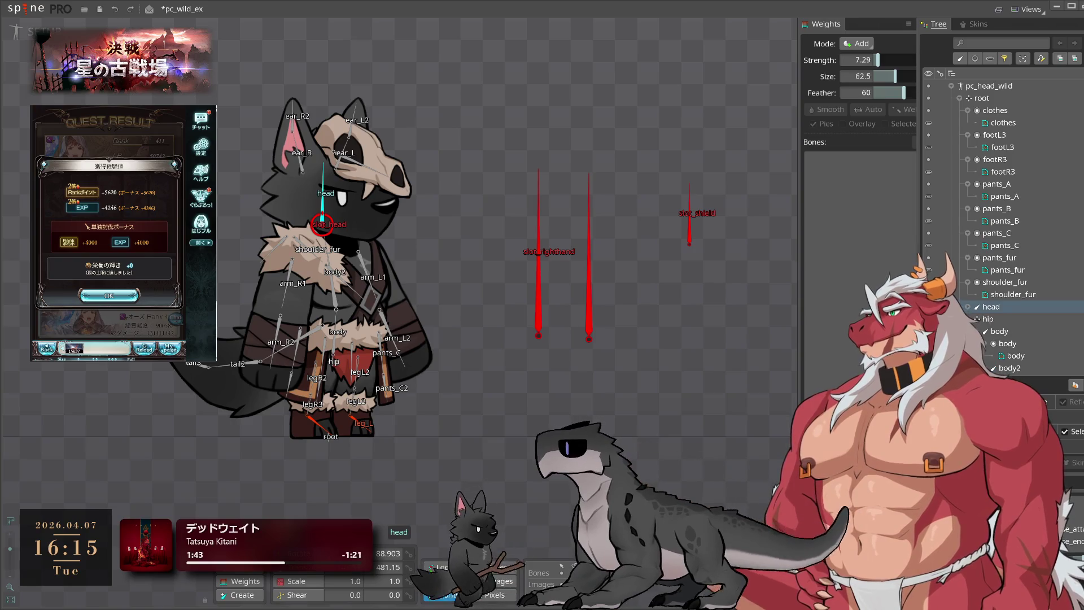
# Hide the head and delete the clothes, footL3, footR3, pants and shoulder_fur slots
pyautogui.press('h')
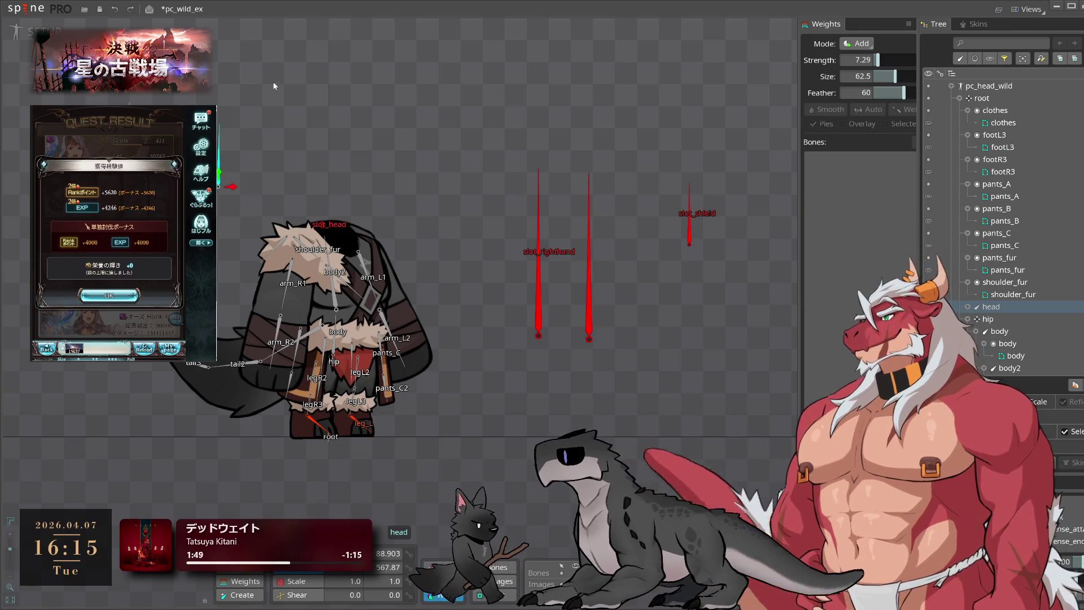
pyautogui.moveTo(218, 469)
pyautogui.mouseDown()
pyautogui.moveTo(791, 99)
pyautogui.moveTo(719, 140)
pyautogui.mouseUp()
pyautogui.press('Delete')
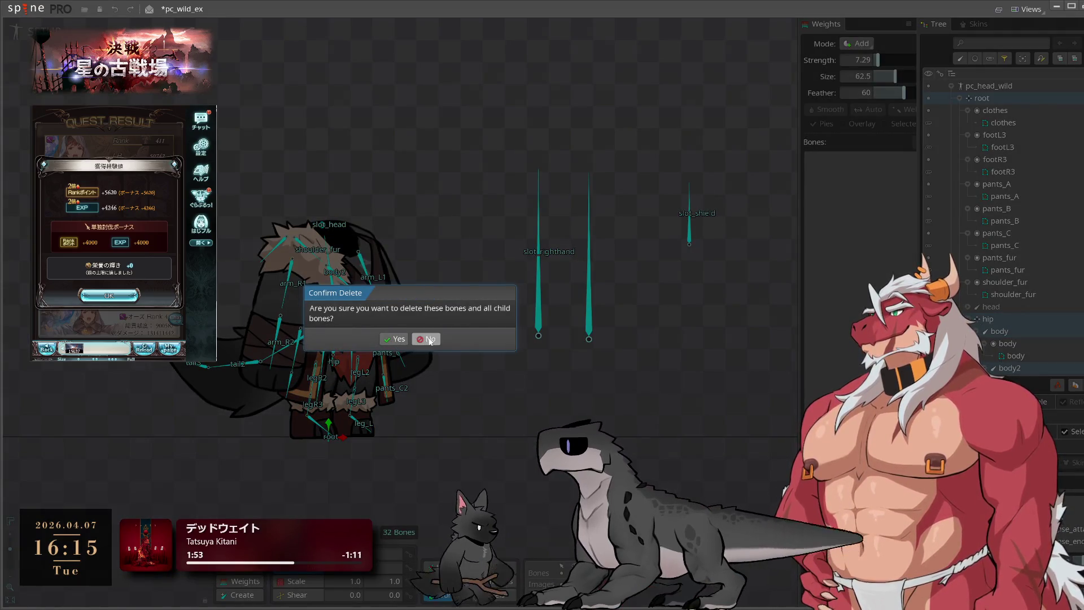
pyautogui.click(426, 339)
pyautogui.click(1011, 110)
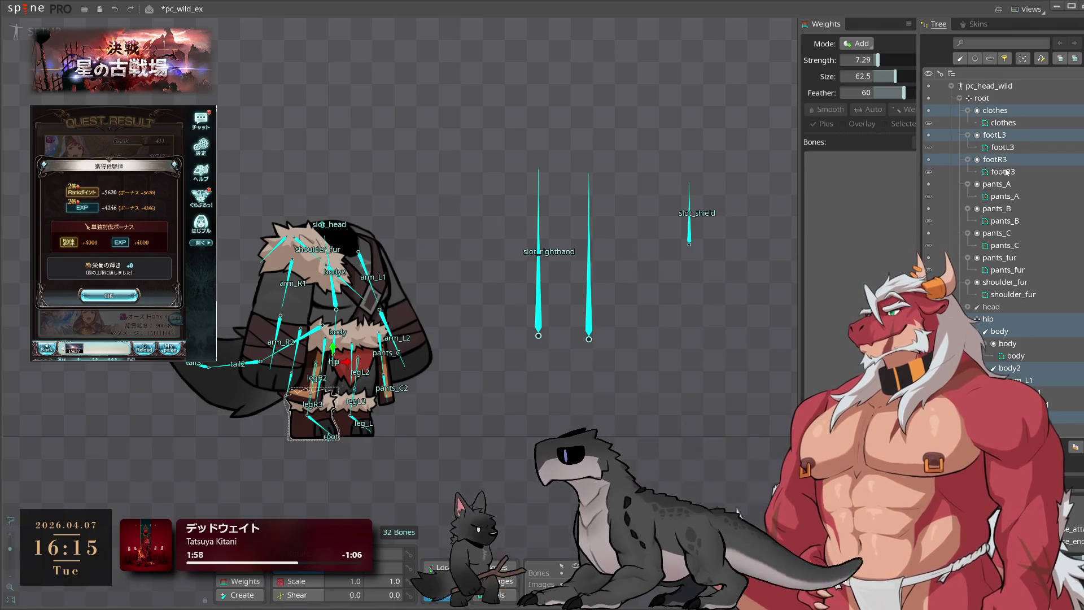
pyautogui.keyDown('shift'); pyautogui.click(996, 252); pyautogui.keyUp('shift')
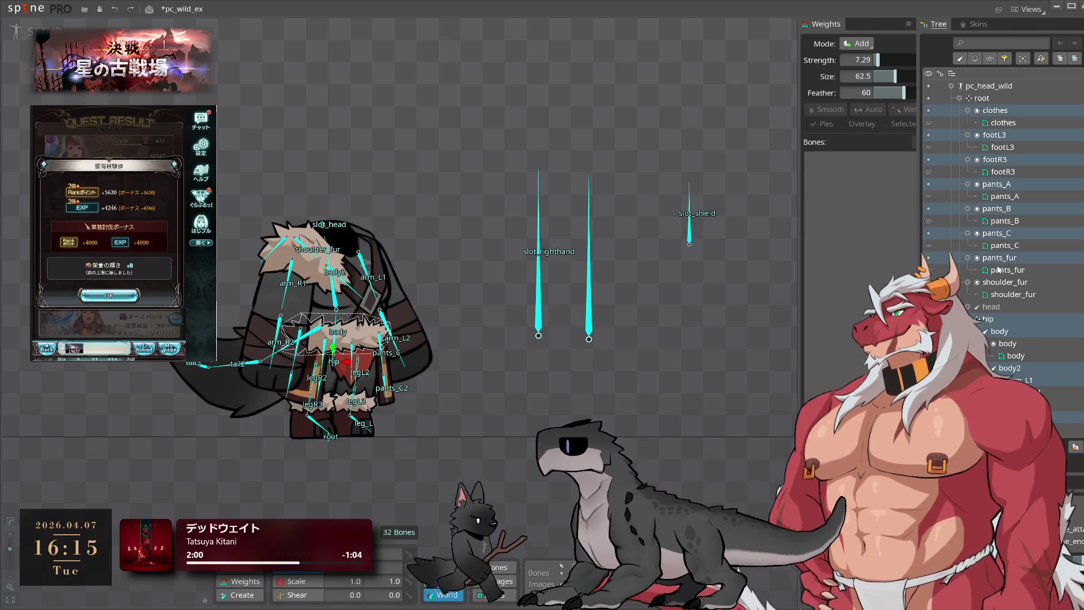
pyautogui.press('Delete')
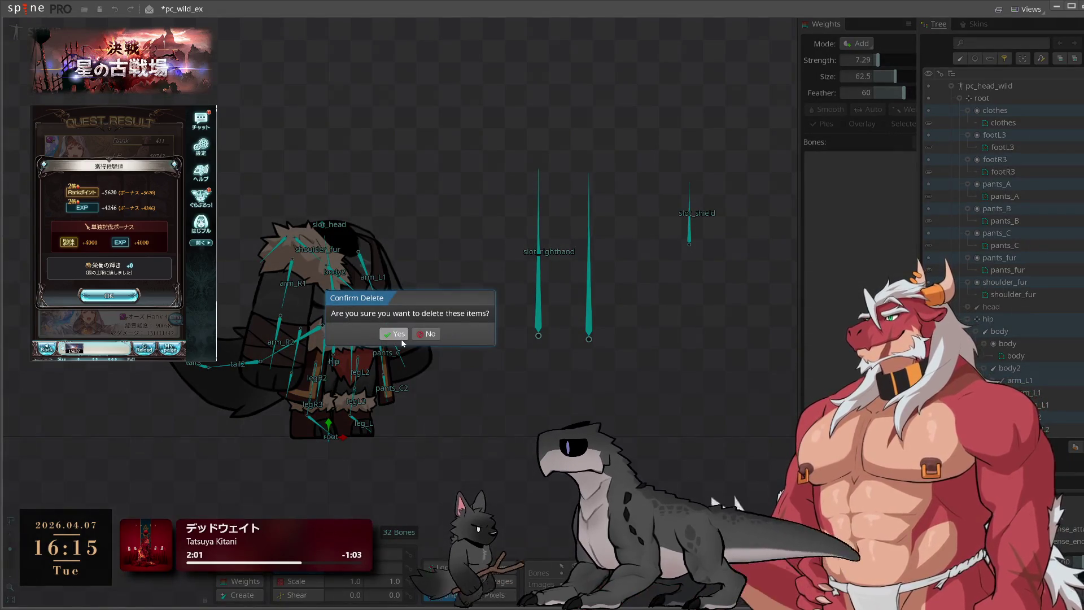
pyautogui.press('Return')
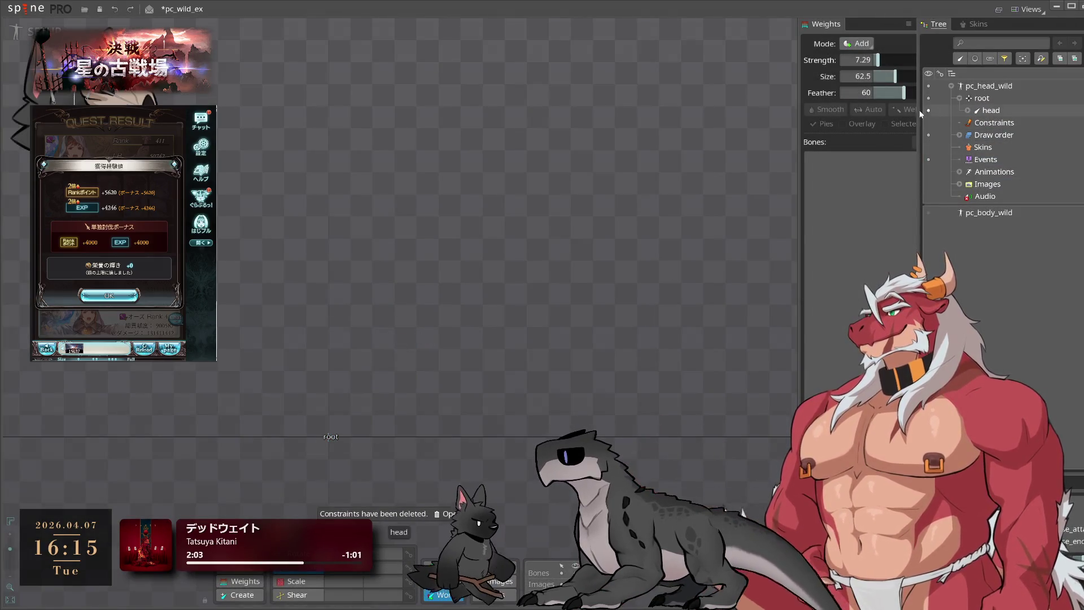
# Unhide the head bone's attachments and frame the wolf head and ears in the viewport
pyautogui.click(991, 110)
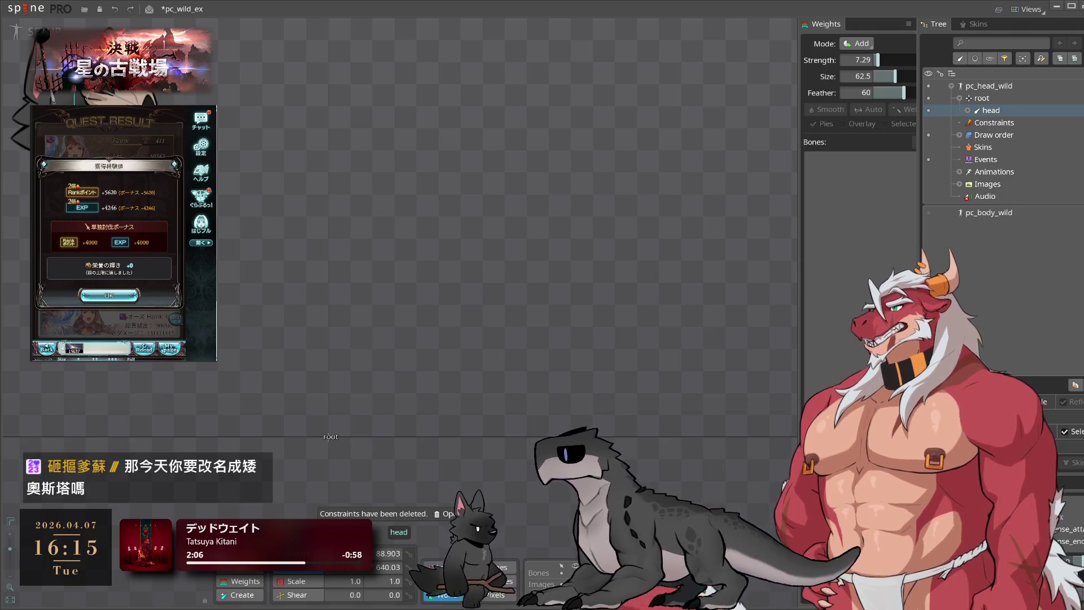
pyautogui.click(442, 540)
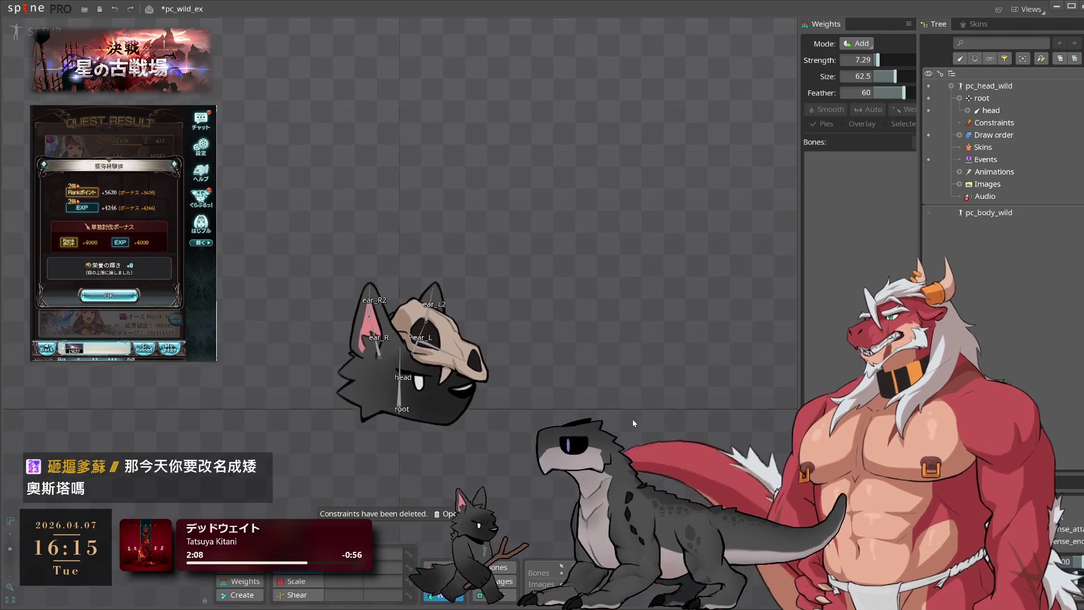
pyautogui.scroll(3, 440, 436)
pyautogui.click(388, 377)
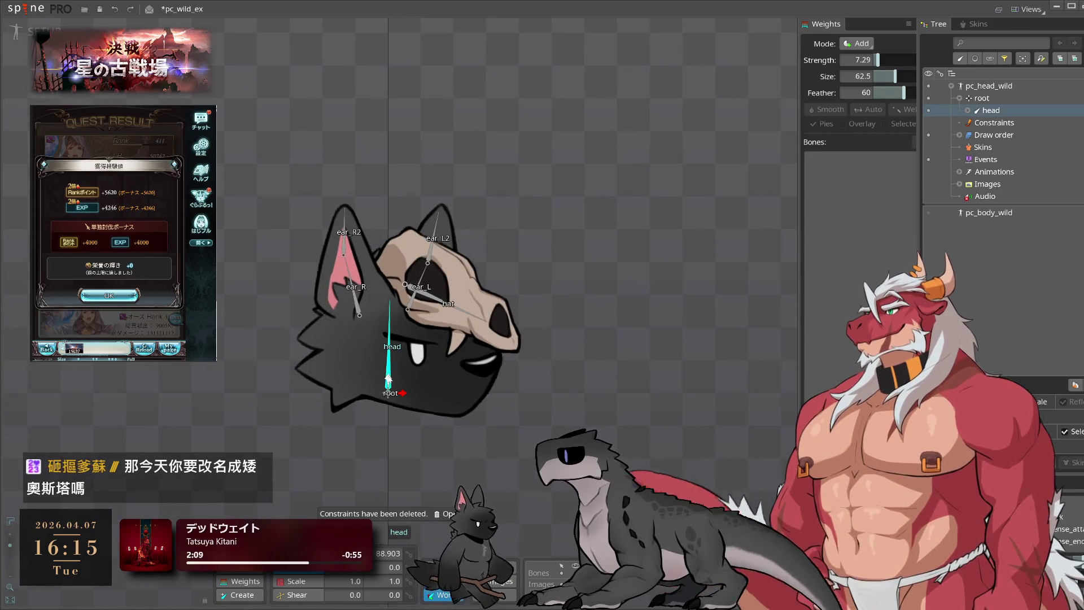
pyautogui.click(575, 357)
pyautogui.moveTo(575, 356); pyautogui.dragTo(577, 395)
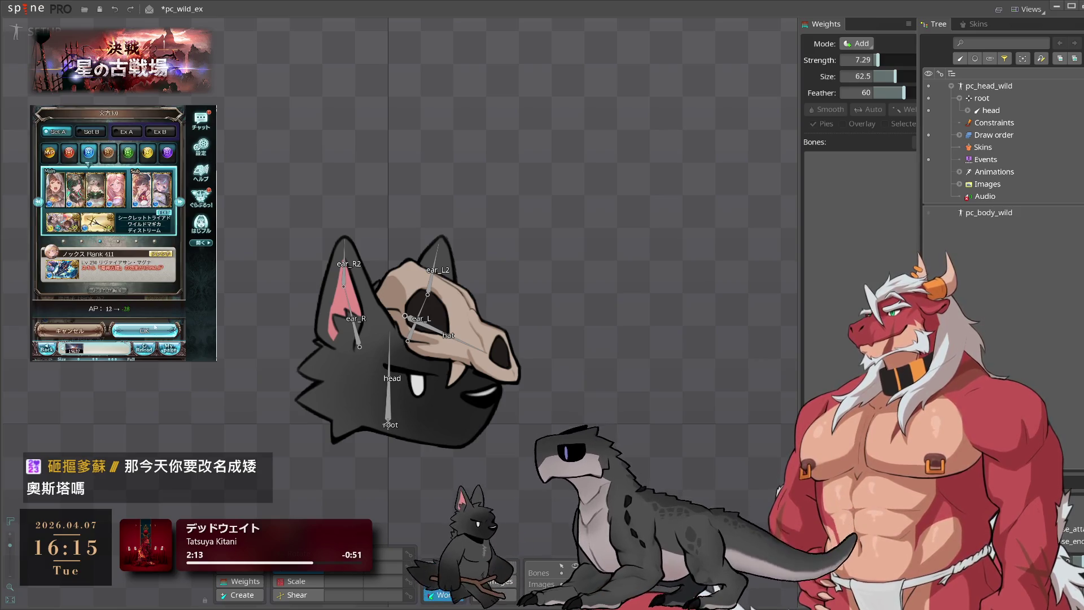
pyautogui.click(145, 331)
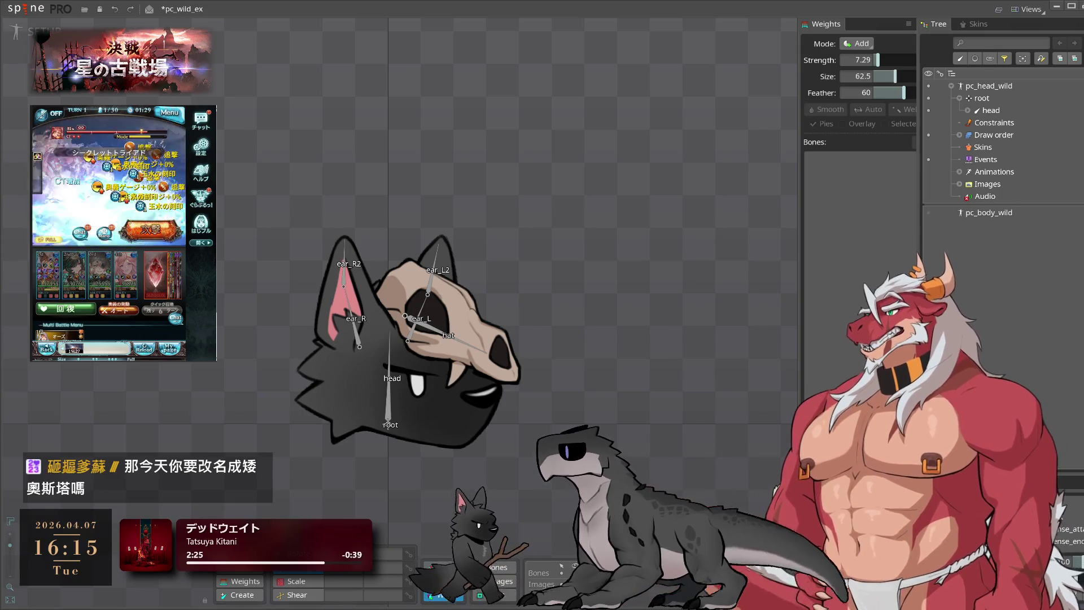
pyautogui.moveTo(638, 254)
pyautogui.mouseDown()
pyautogui.moveTo(716, 259)
pyautogui.moveTo(710, 290)
pyautogui.mouseUp()
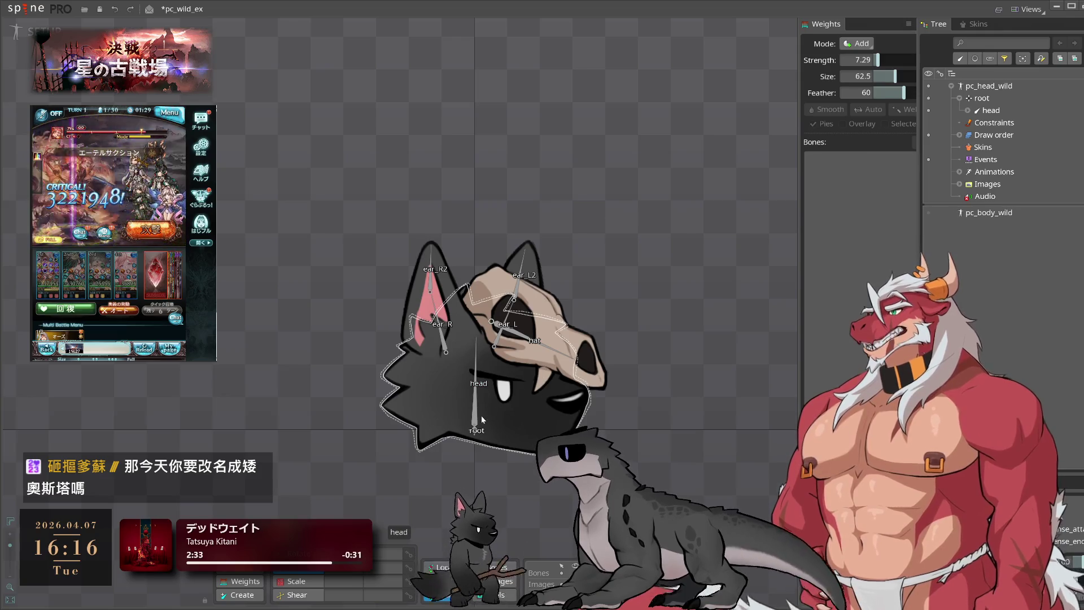
pyautogui.scroll(4, 612, 348)
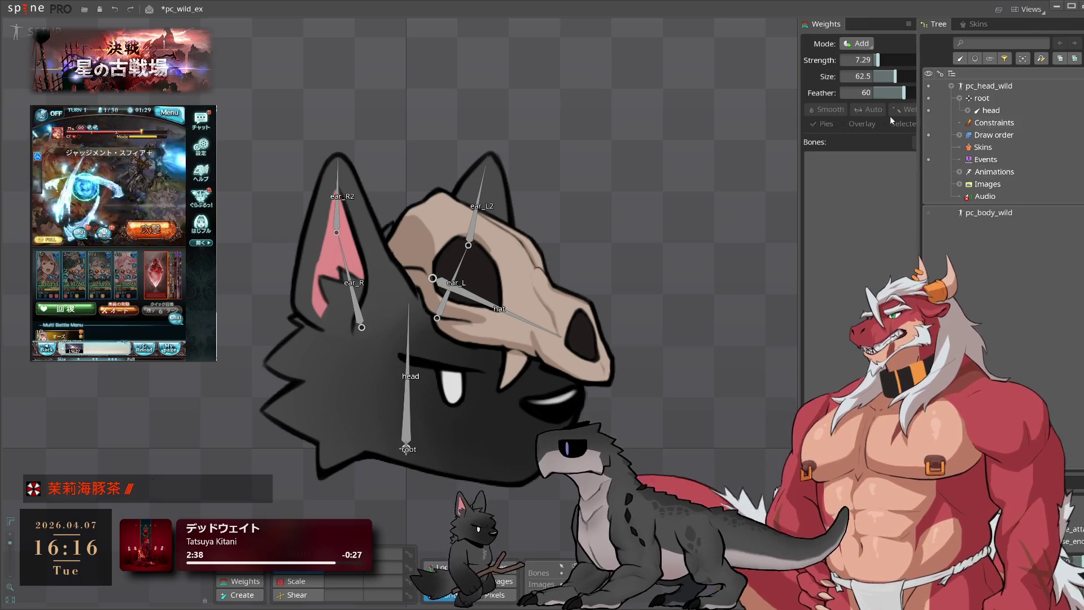
# In Animate mode, play g_defense_attack, r_idle, w_idle, r_attack_01, g_walk and g_idle on the head
pyautogui.press('Tab')
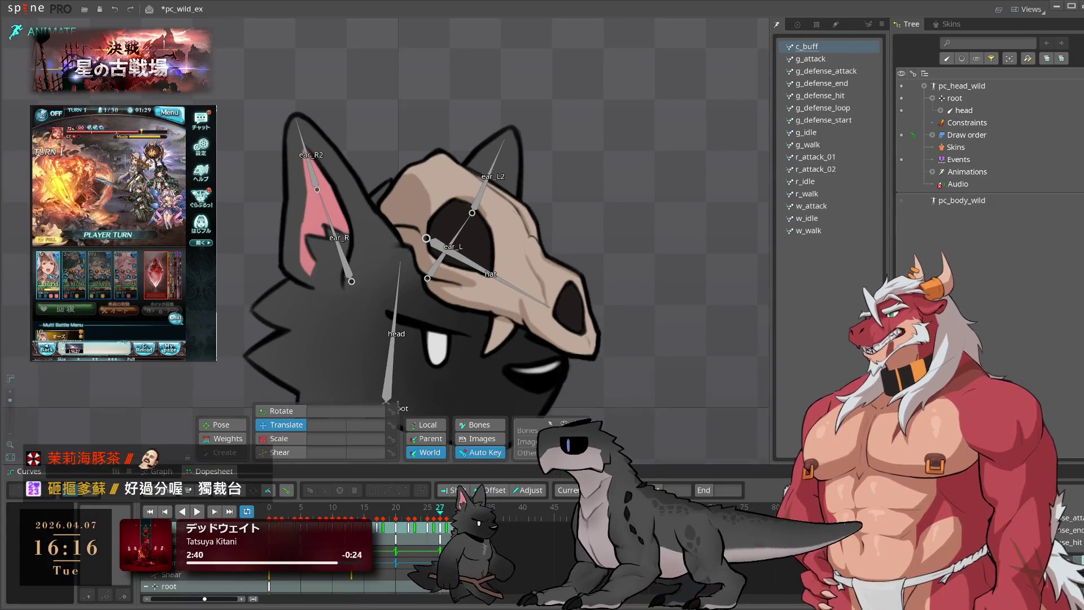
pyautogui.scroll(-3, 621, 174)
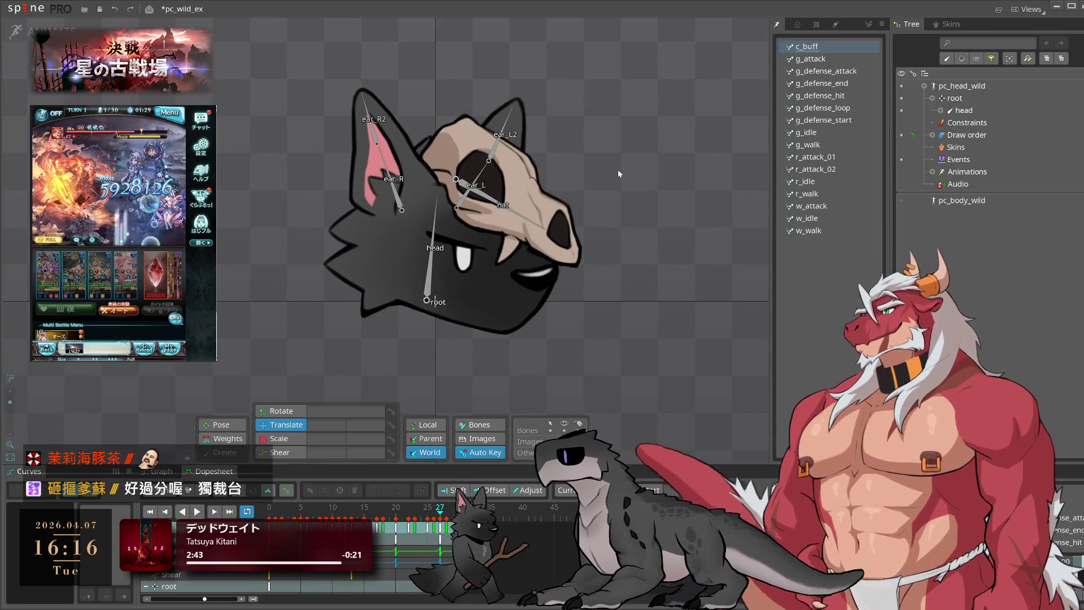
pyautogui.press('space')
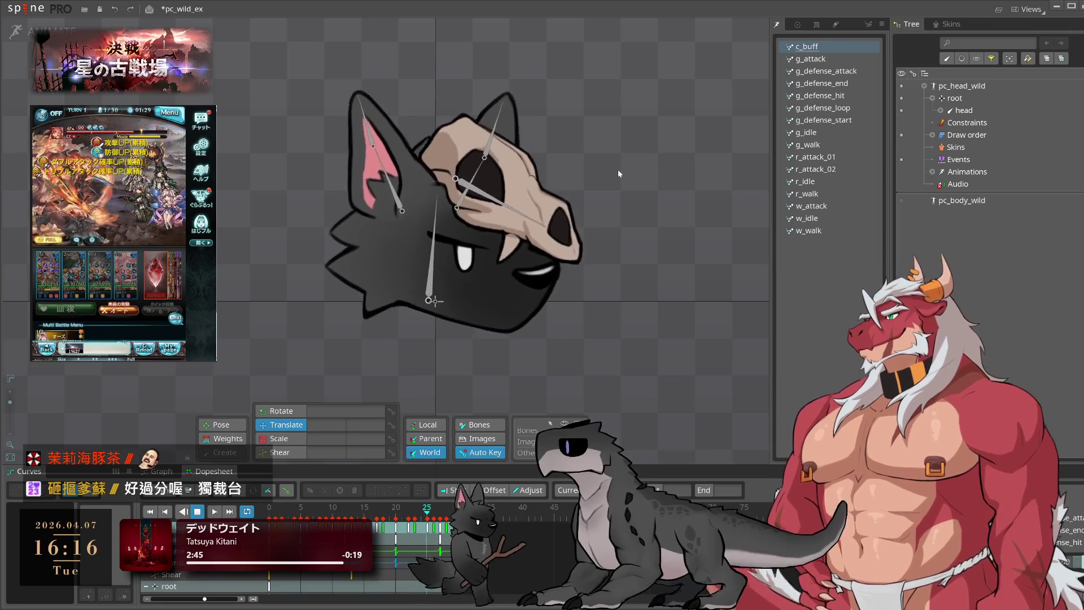
pyautogui.click(828, 73)
pyautogui.click(813, 182)
pyautogui.click(824, 219)
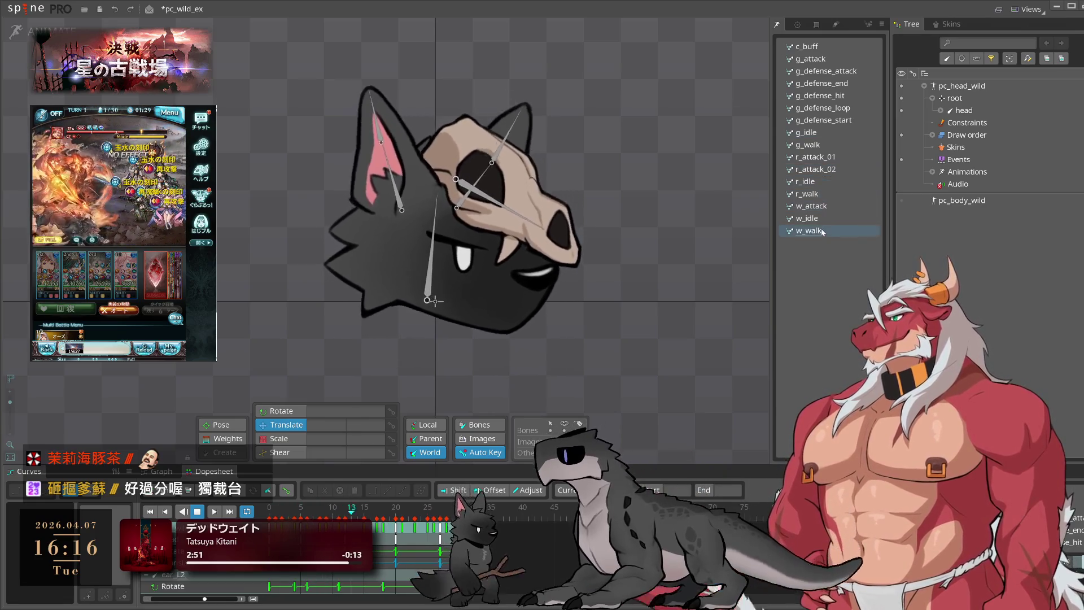
pyautogui.click(830, 157)
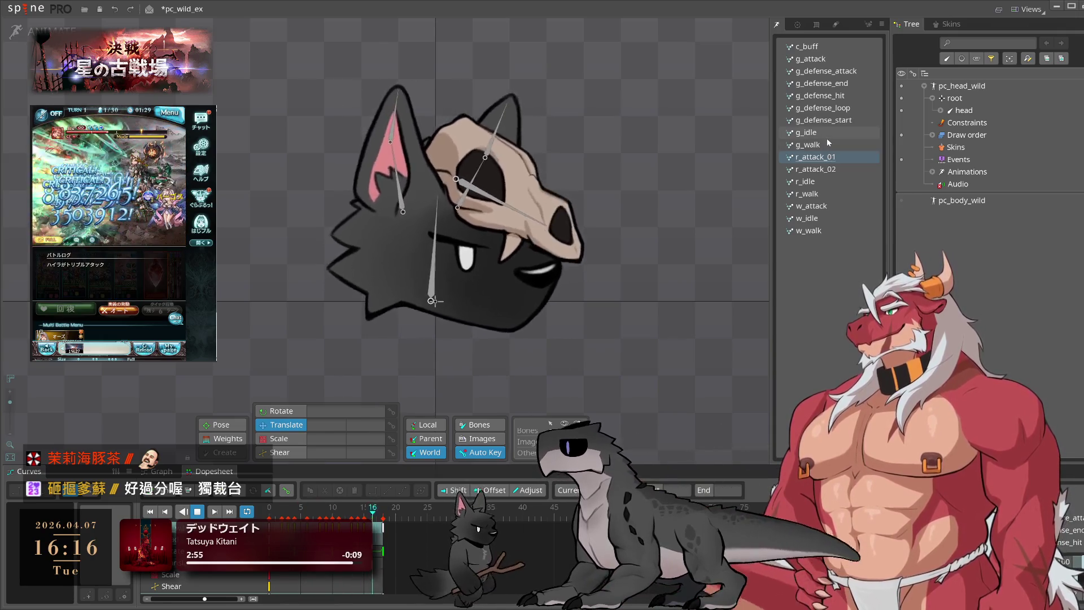
pyautogui.click(825, 148)
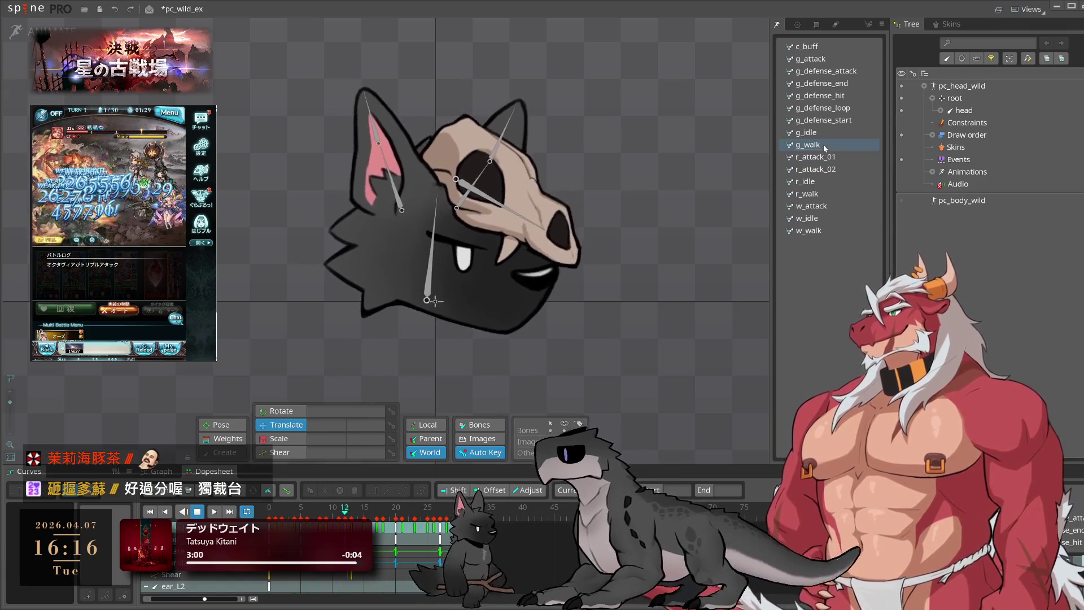
pyautogui.click(825, 134)
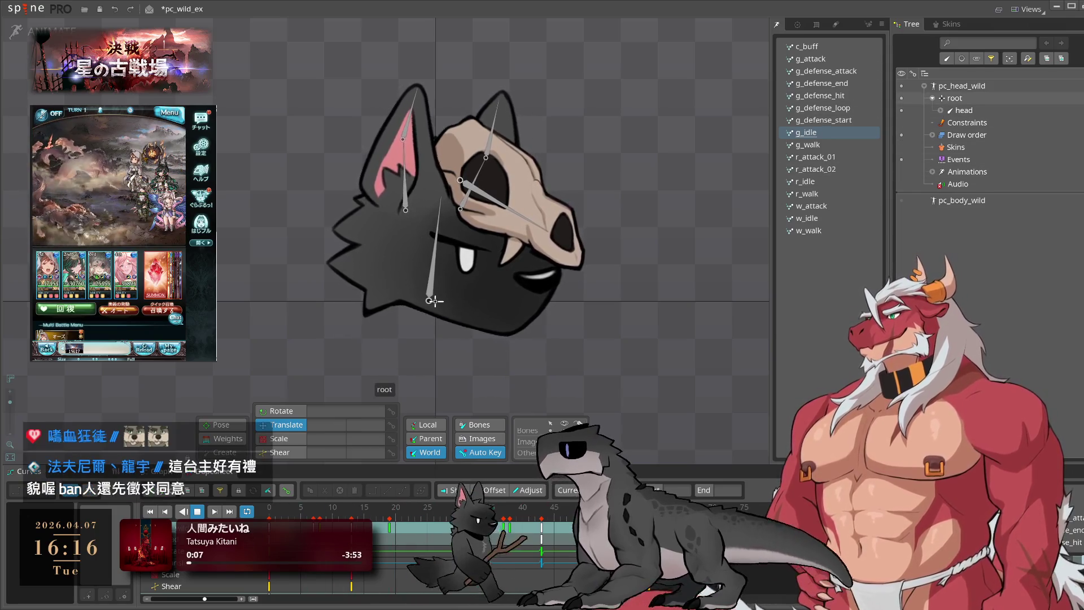
# Collapse and hide pc_head_wild, show pc_body_wild, and preview its g_walk and c_buff animations
pyautogui.click(933, 98)
pyautogui.click(900, 86)
pyautogui.click(900, 86)
pyautogui.click(903, 103)
pyautogui.click(902, 102)
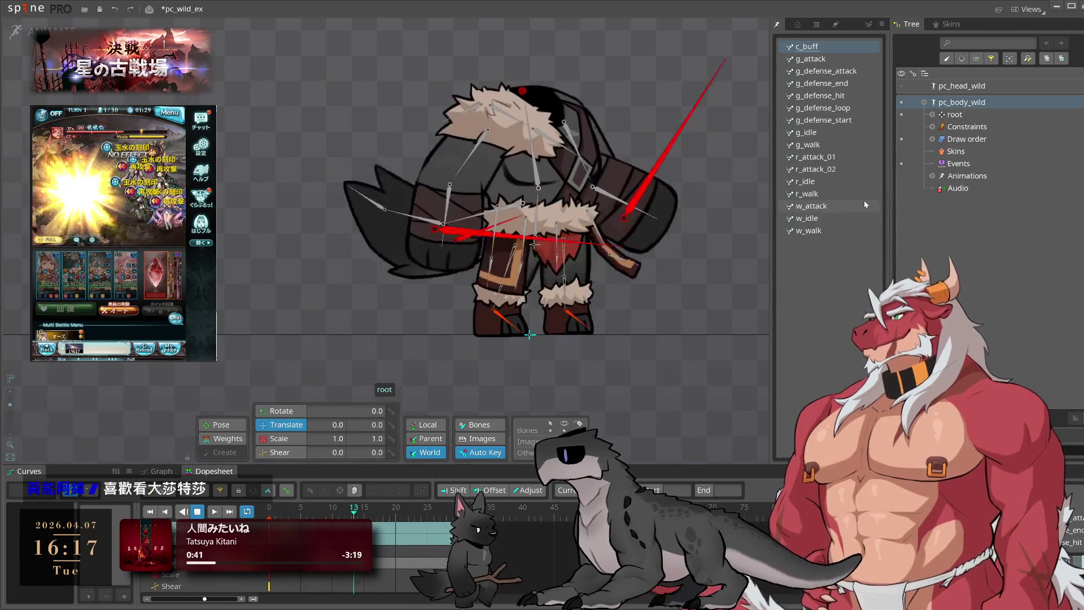
pyautogui.click(846, 145)
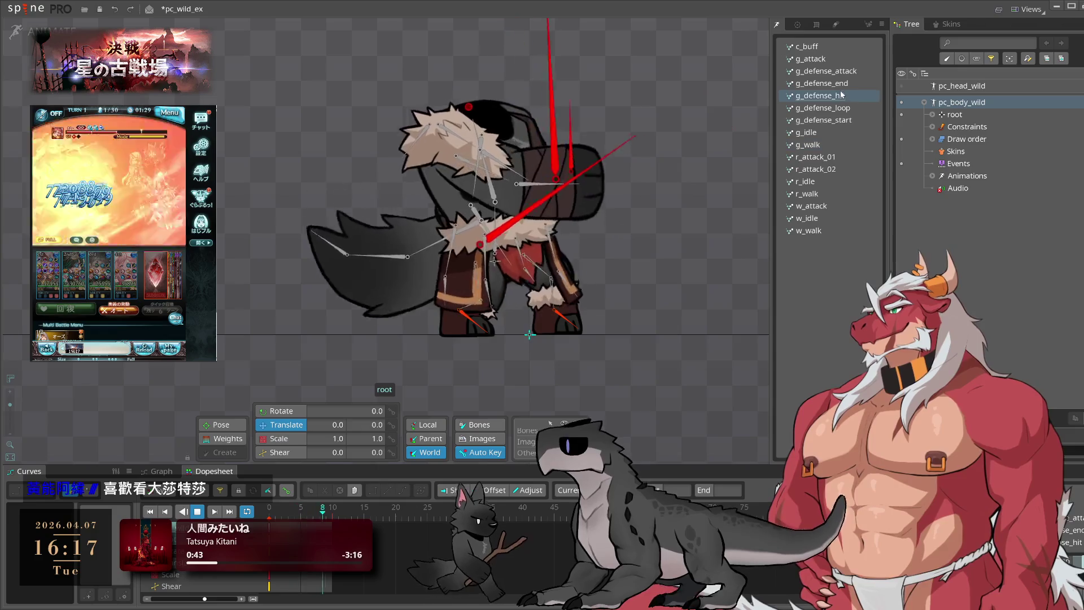
pyautogui.click(831, 47)
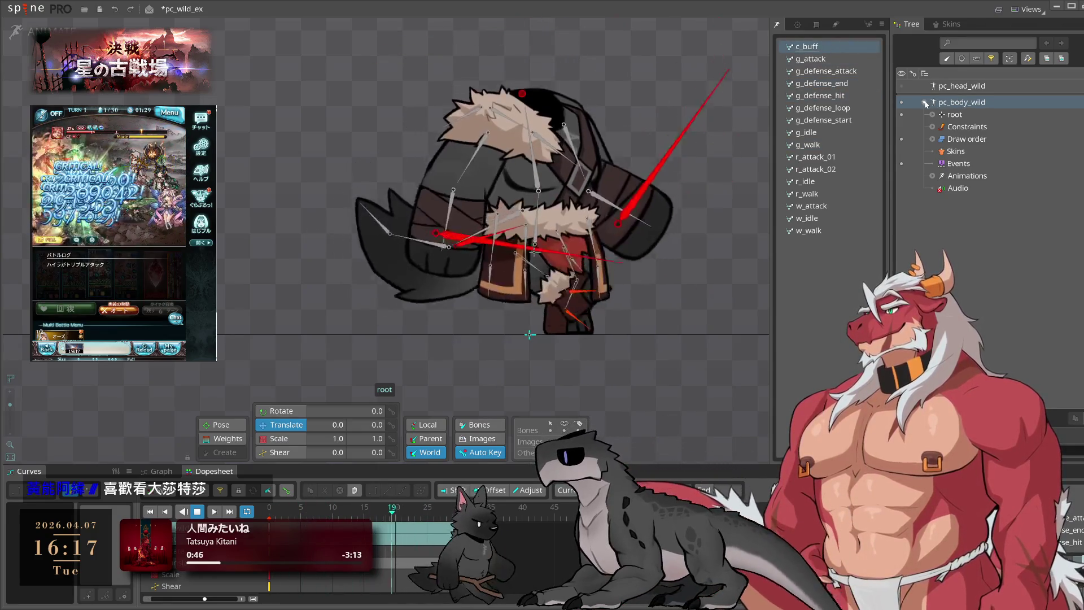
# Collapse both skeletons in the Tree and hide them so the canvas is empty
pyautogui.click(806, 132)
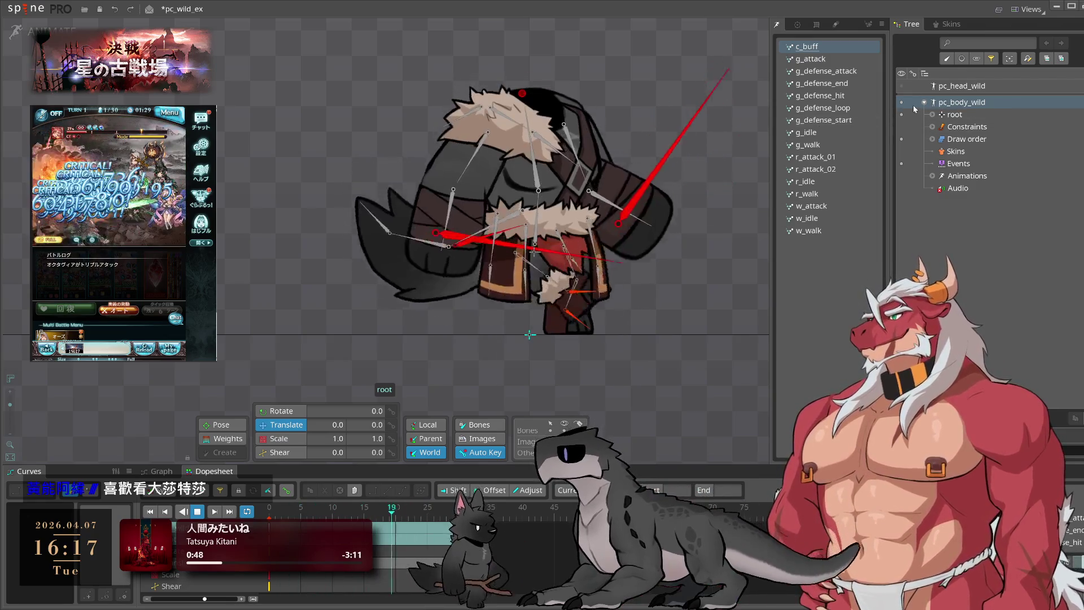
pyautogui.click(924, 102)
pyautogui.click(901, 102)
pyautogui.click(901, 85)
pyautogui.click(902, 87)
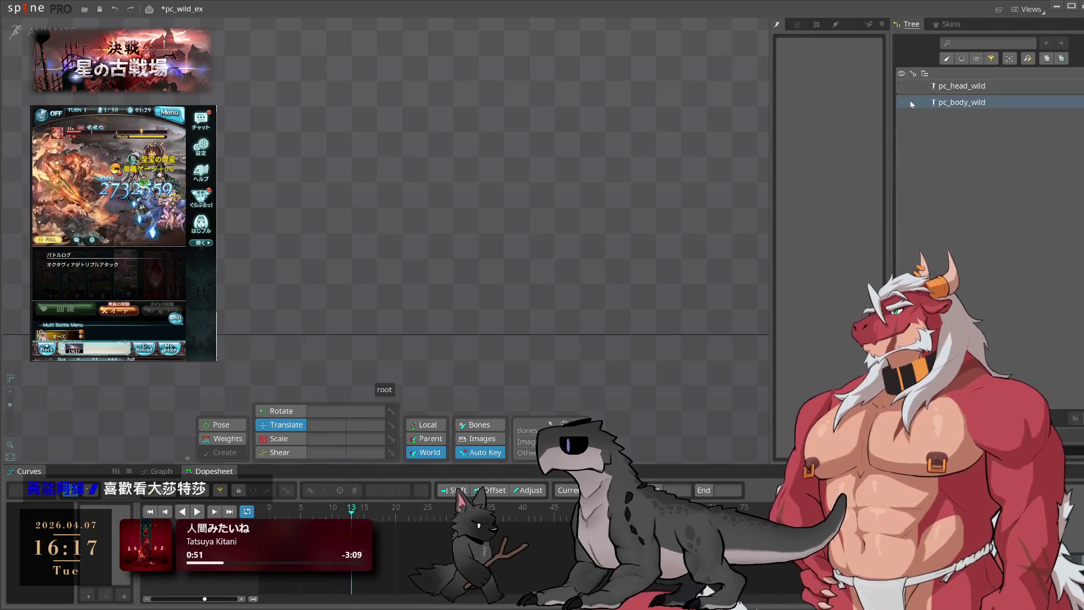
pyautogui.click(902, 102)
pyautogui.click(901, 103)
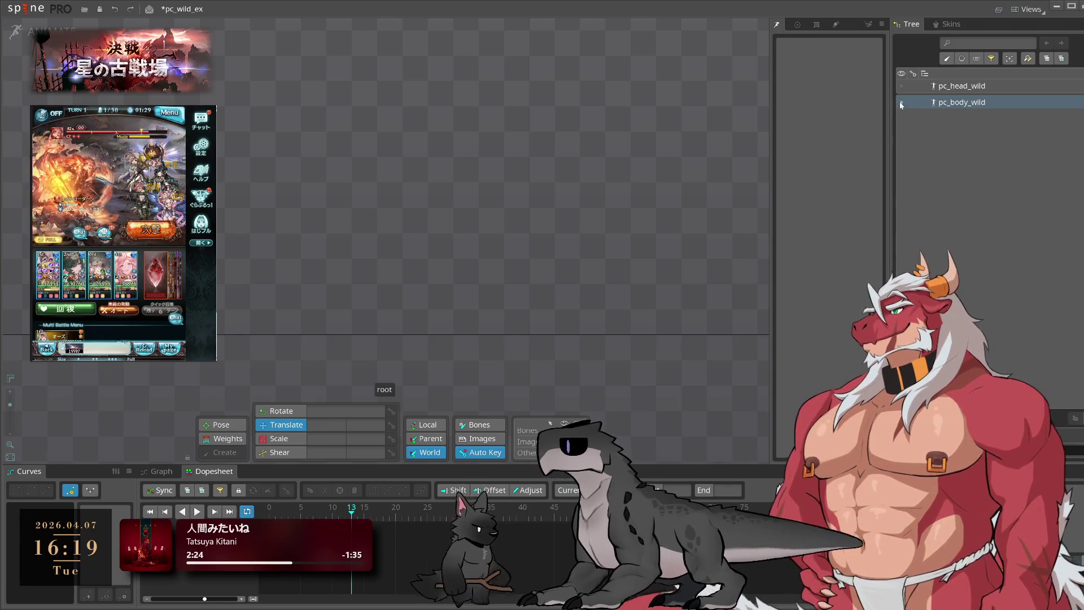
pyautogui.hotkey('ctrl', 's')
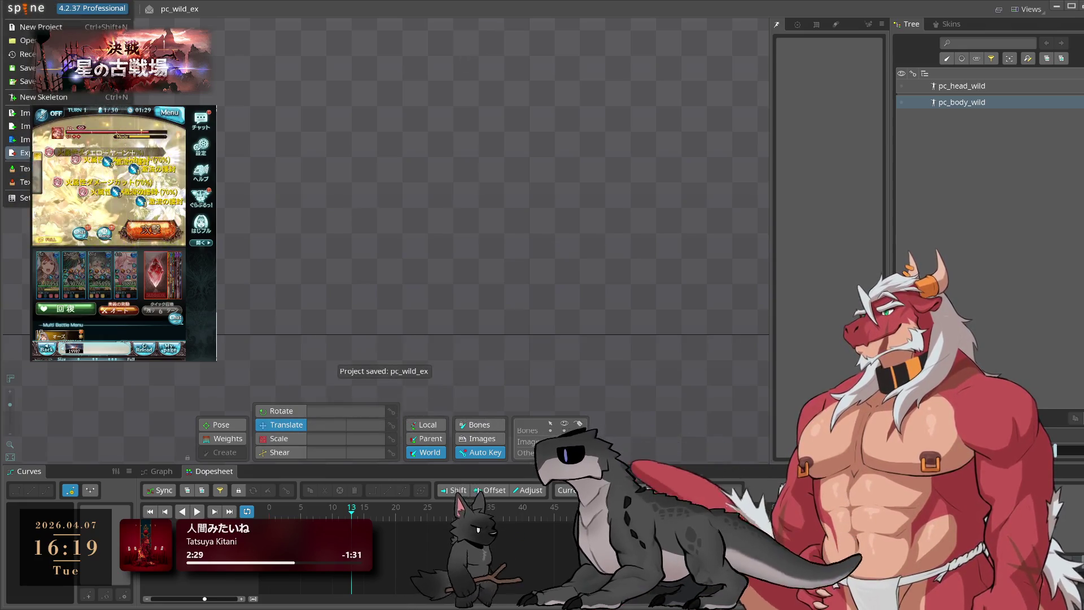
# Open the Export dialog and browse for the output file location
pyautogui.click(25, 152)
pyautogui.click(567, 208)
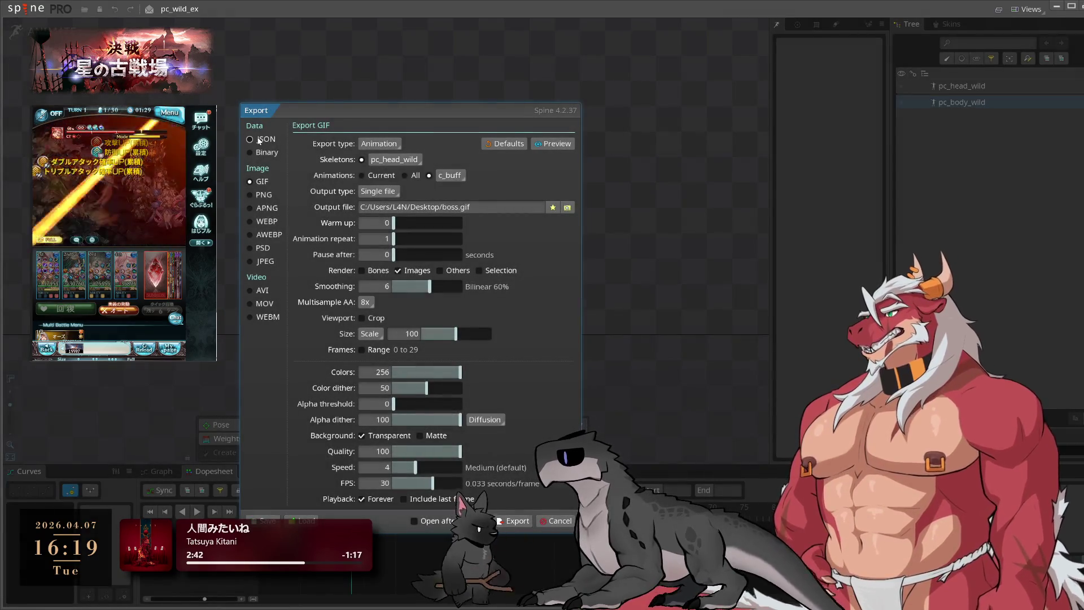
# Switch the export to JSON data with the output folder set to 00_export
pyautogui.click(250, 139)
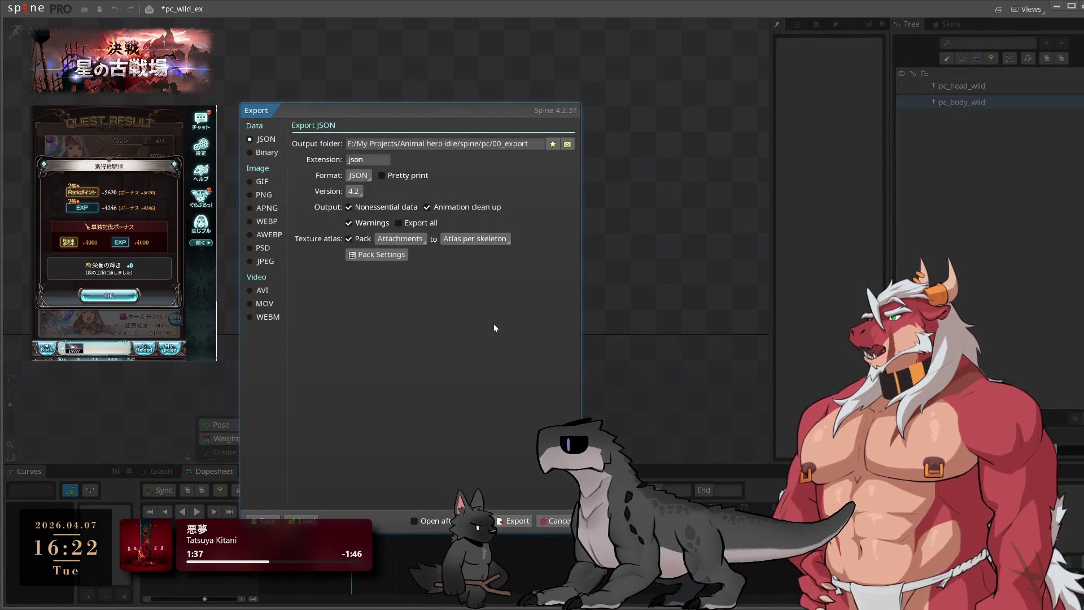
pyautogui.moveTo(464, 113); pyautogui.dragTo(538, 117)
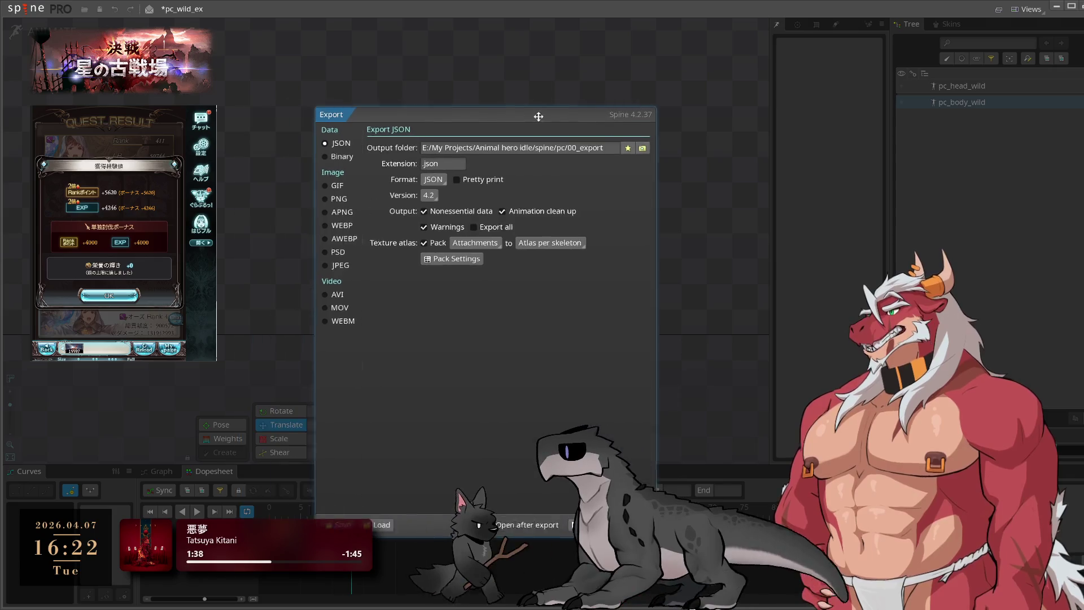
# Run the JSON export, show pc_body_wild again, and start a battle in the game window
pyautogui.click(593, 525)
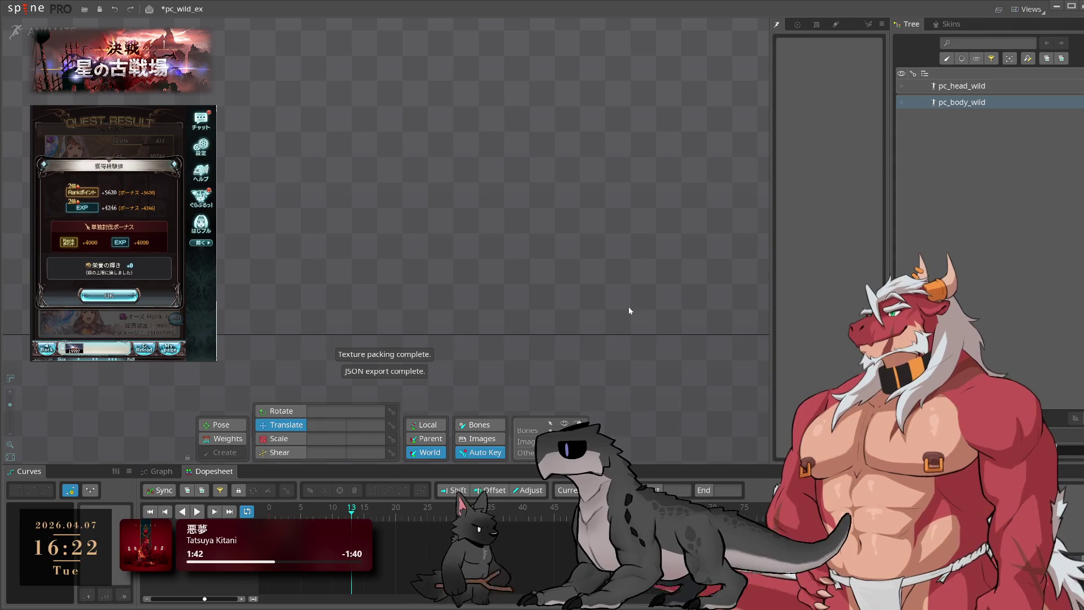
pyautogui.click(897, 100)
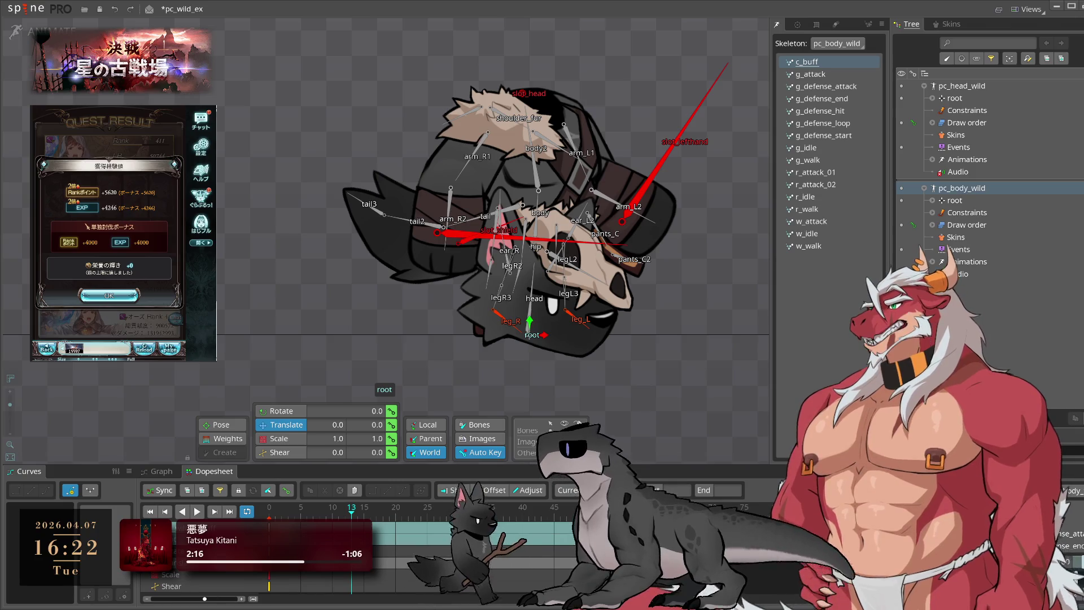
pyautogui.click(109, 296)
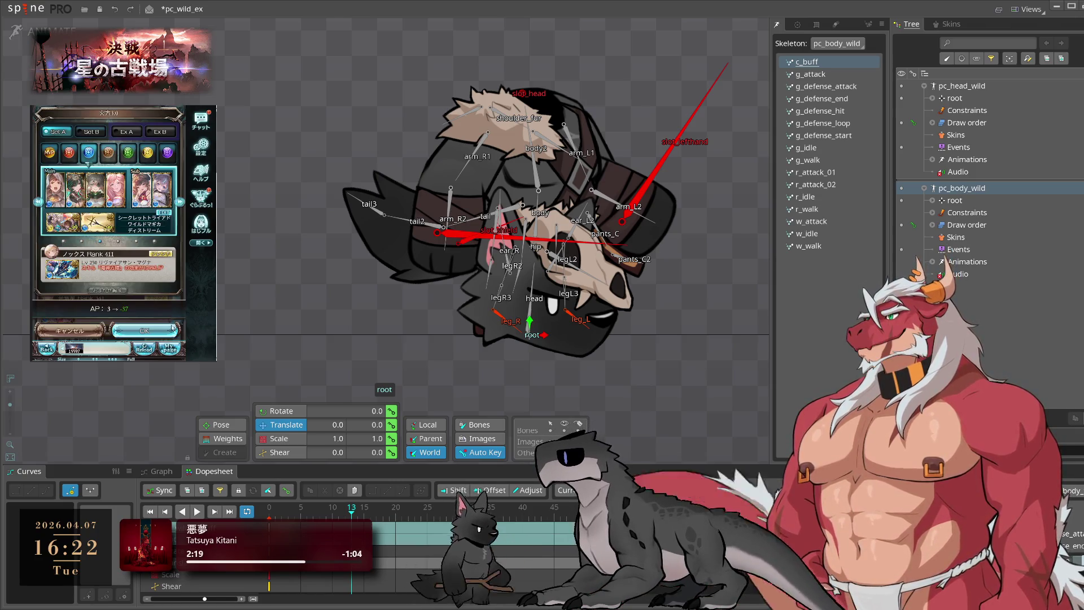
pyautogui.click(130, 321)
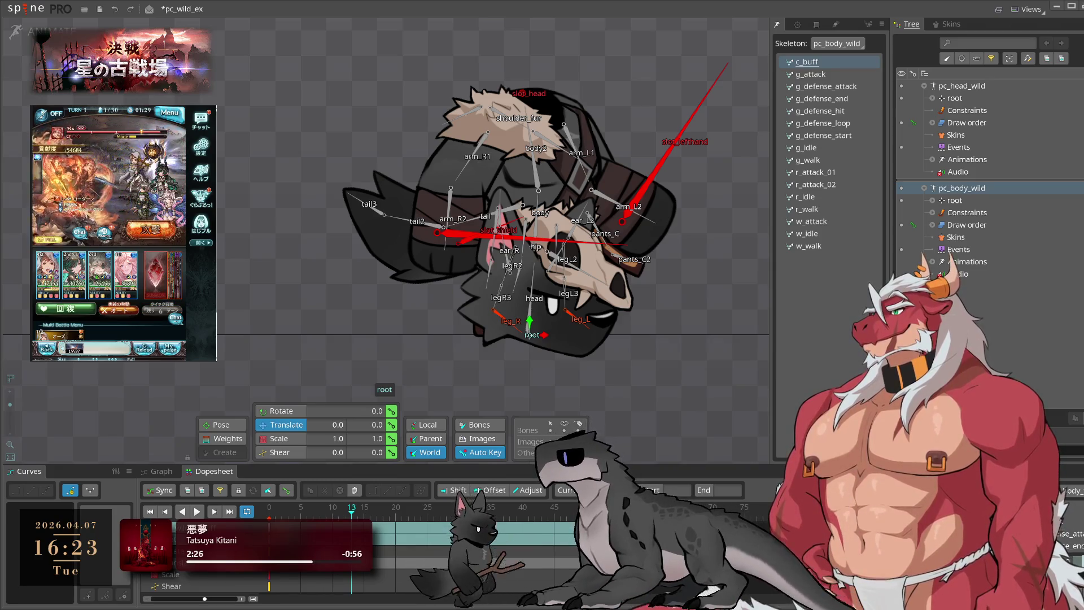
# Save pc_wild_ex and open the pc_basic project from the recent list
pyautogui.hotkey('ctrl', 's')
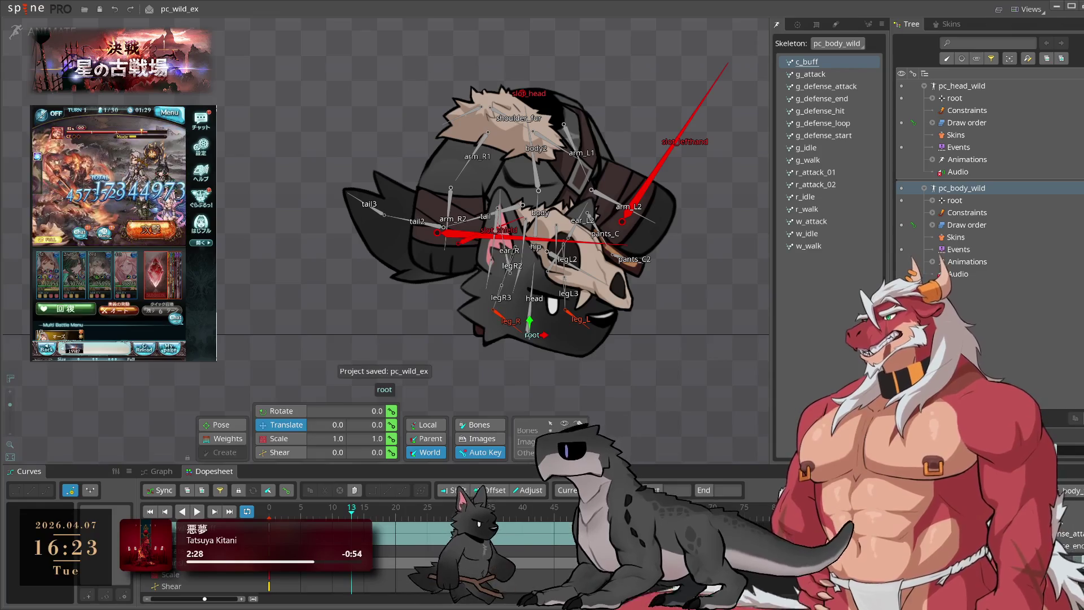
pyautogui.click(23, 9)
pyautogui.moveTo(26, 54)
pyautogui.click(226, 81)
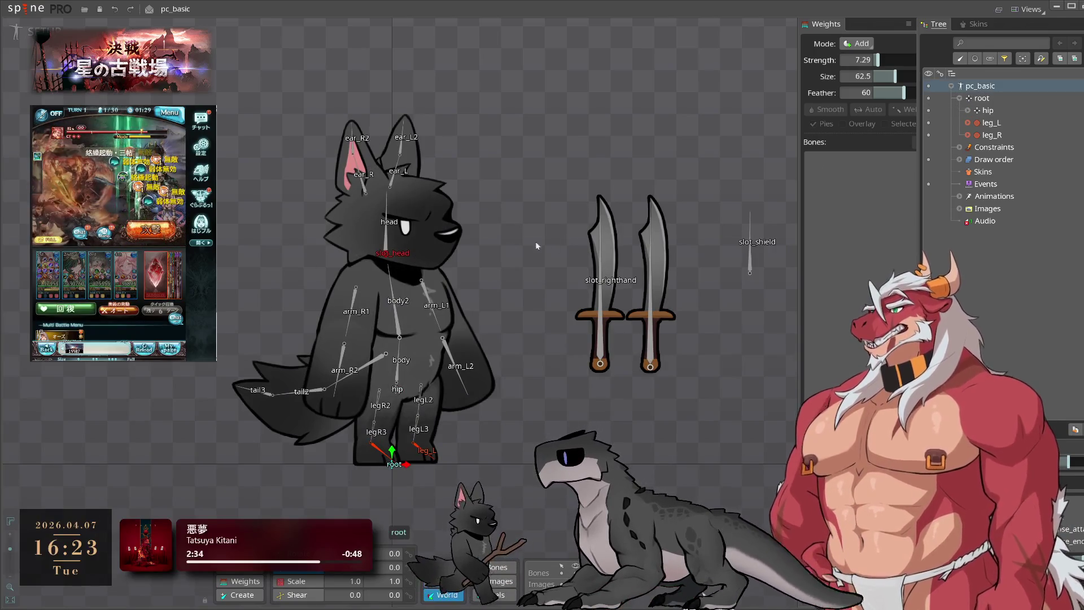
# Save the project as pc_basic_ex, then select the right dagger attachment
pyautogui.click(23, 9)
pyautogui.click(26, 81)
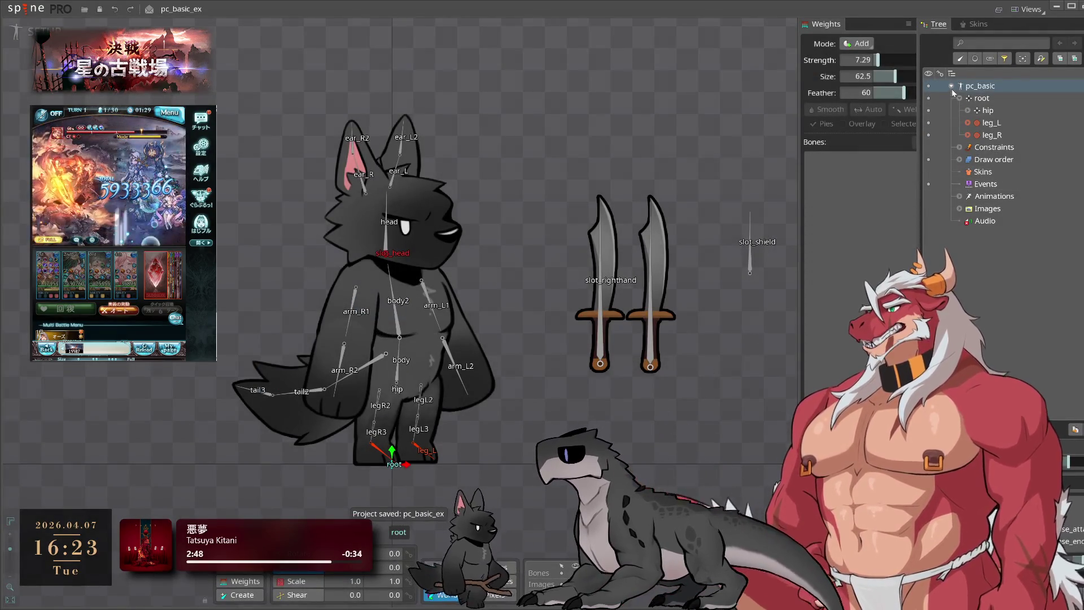
pyautogui.click(972, 113)
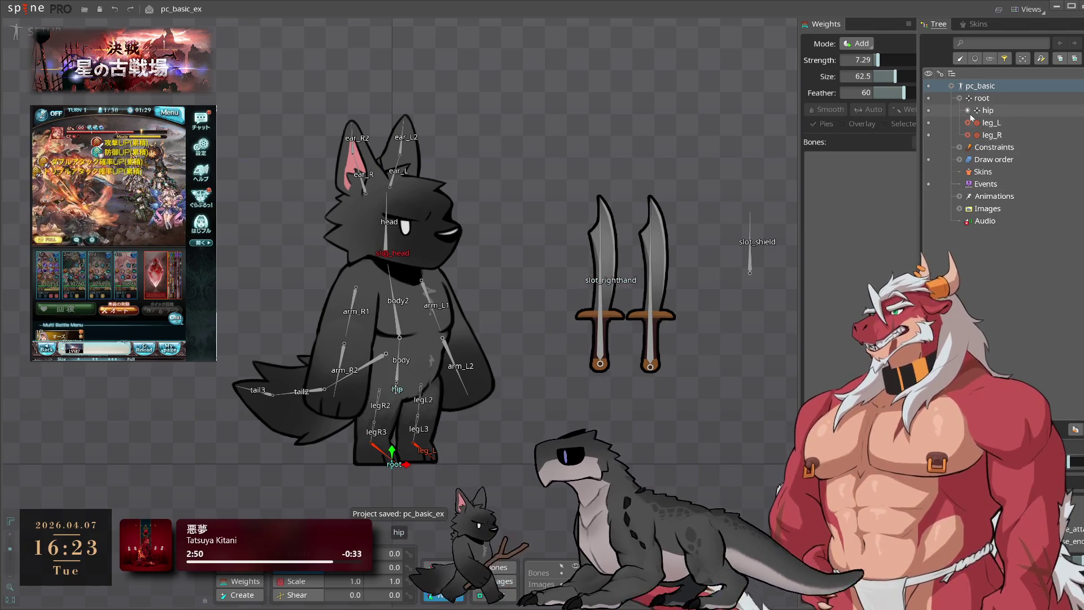
pyautogui.click(655, 243)
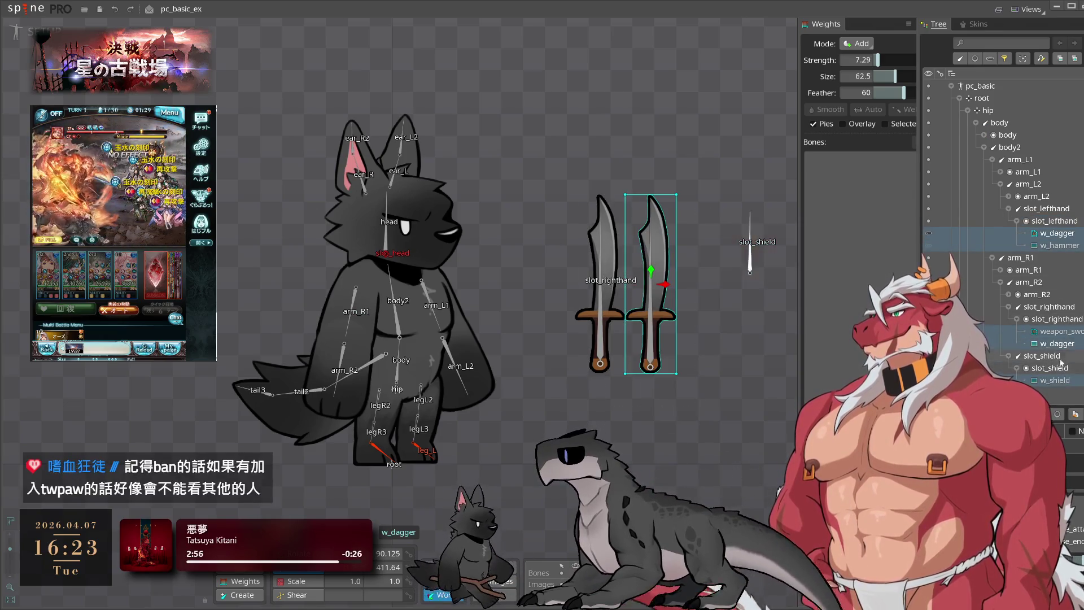
# Delete the selected dagger, hammer, sword and shield attachments and confirm
pyautogui.press('Delete')
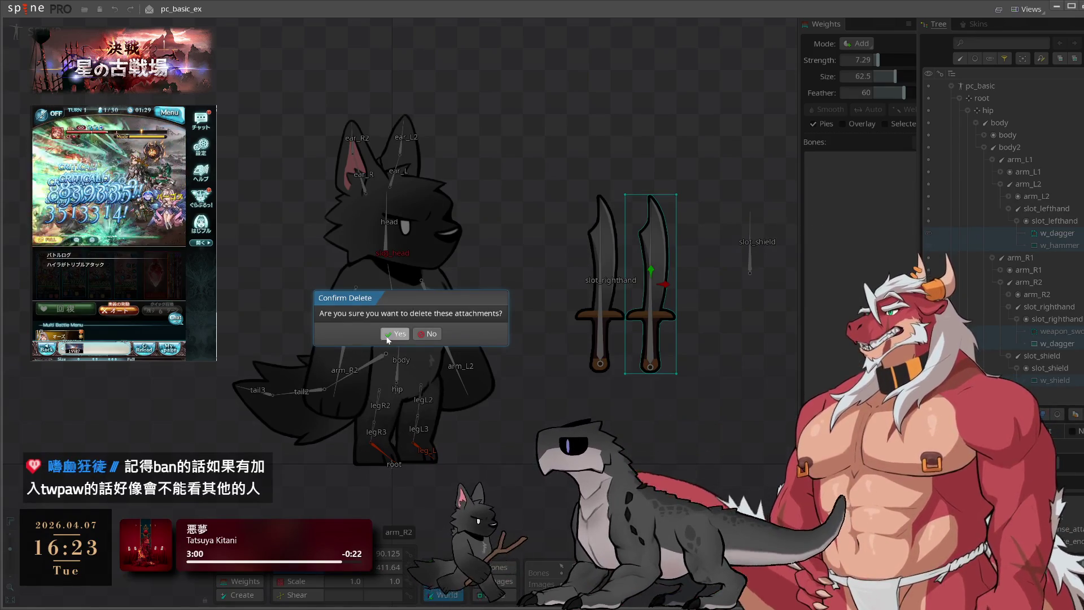
pyautogui.click(388, 334)
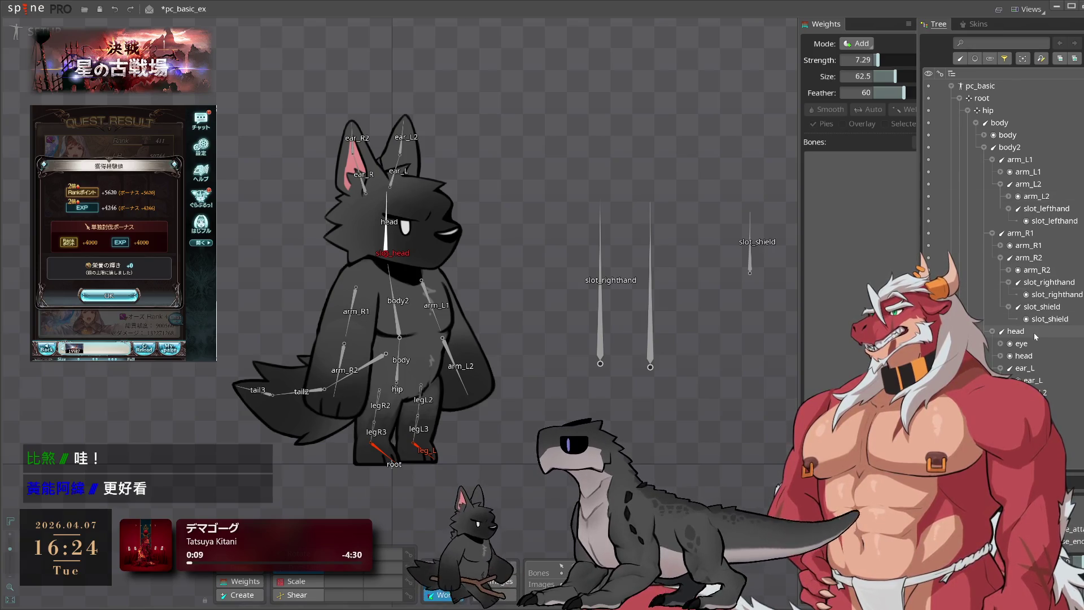
# Select the legR2 and tail bones in the Tree to inspect them
pyautogui.scroll(-5, 1028, 295)
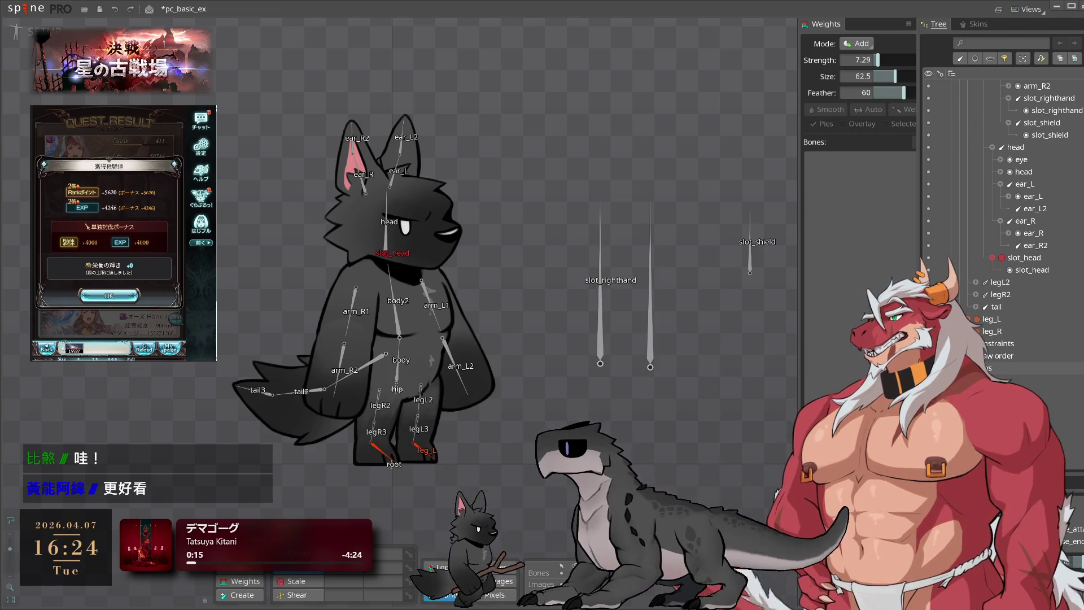
pyautogui.scroll(5, 1019, 273)
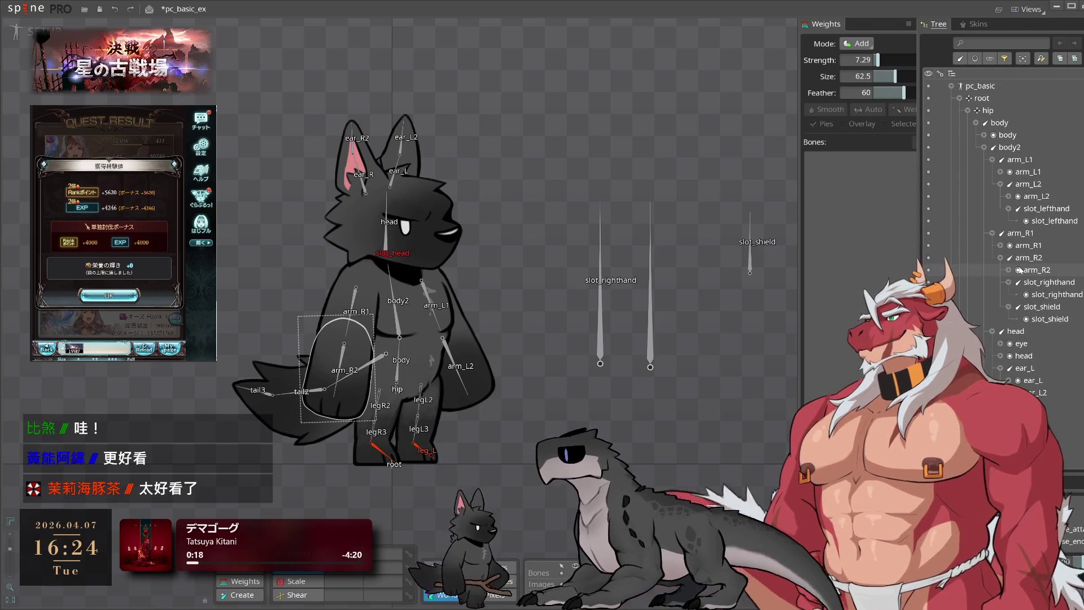
pyautogui.click(135, 296)
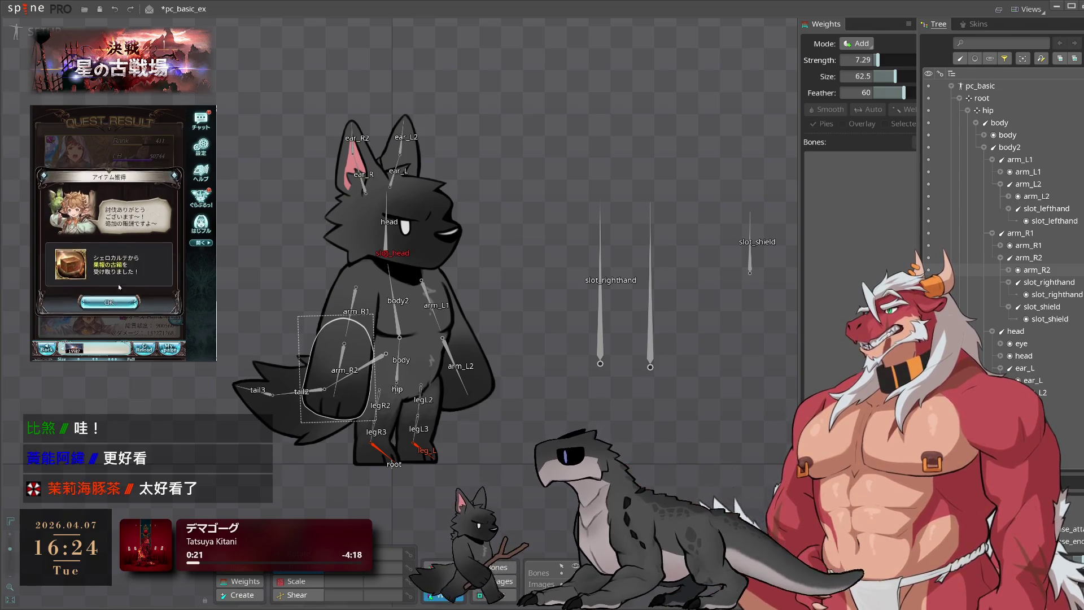
pyautogui.click(145, 330)
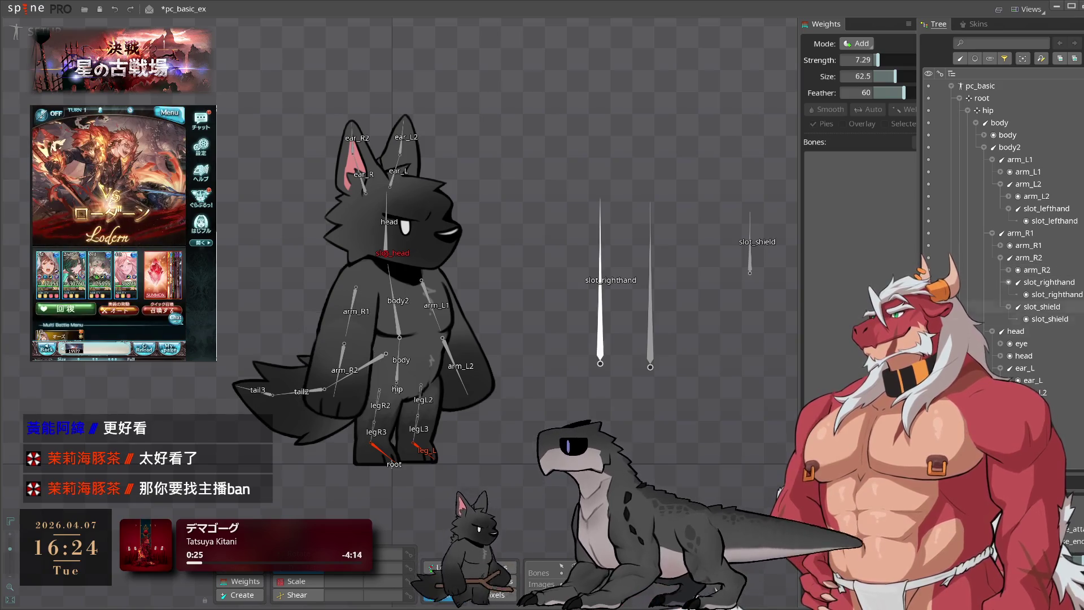
pyautogui.scroll(-5, 1005, 226)
pyautogui.click(377, 403)
pyautogui.scroll(-3, 1010, 273)
pyautogui.click(1010, 271)
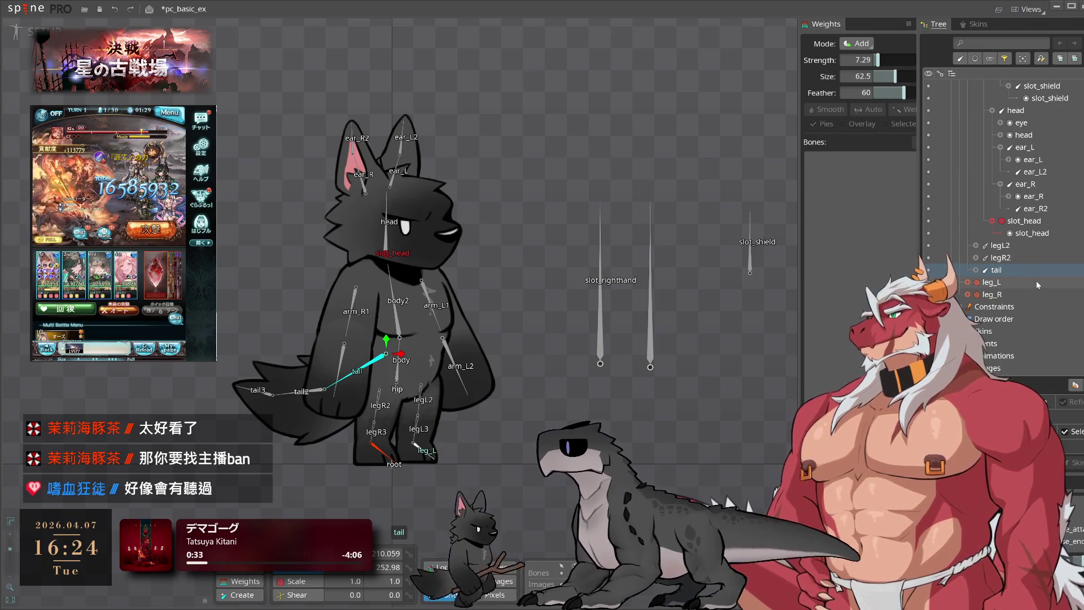
# Collapse the body2 branch and select the body slot to inspect its mesh
pyautogui.scroll(-2, 1036, 283)
pyautogui.scroll(5, 1025, 308)
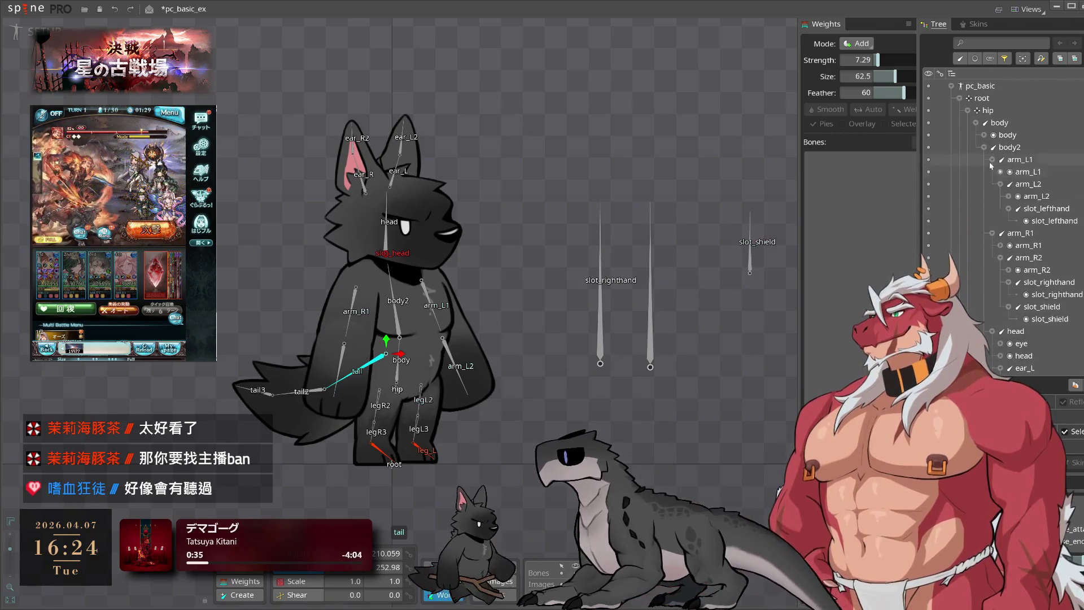
pyautogui.click(985, 148)
pyautogui.click(977, 123)
pyautogui.click(978, 123)
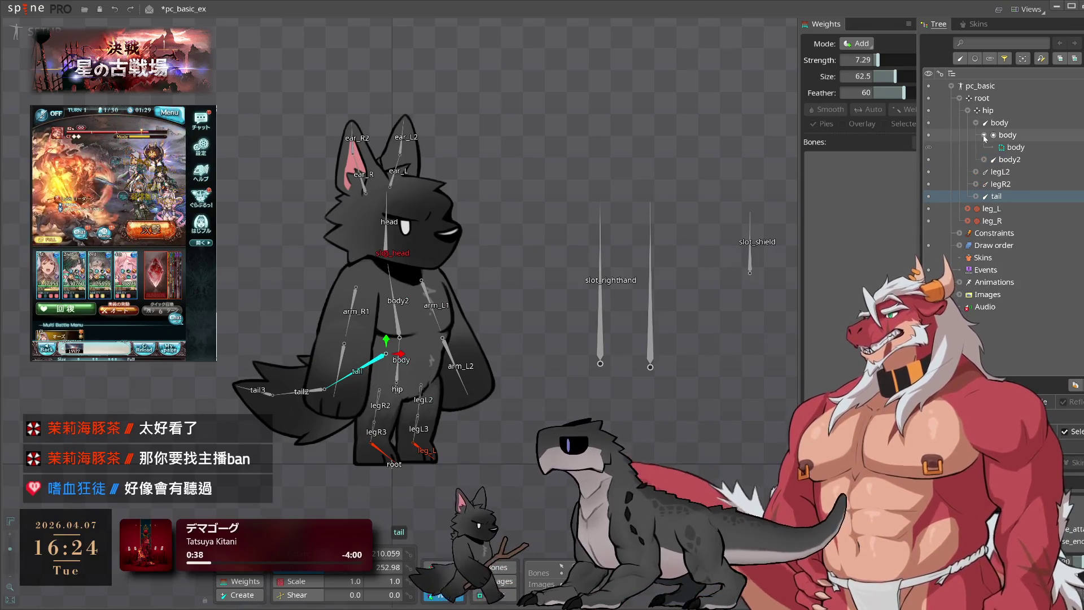
pyautogui.click(994, 136)
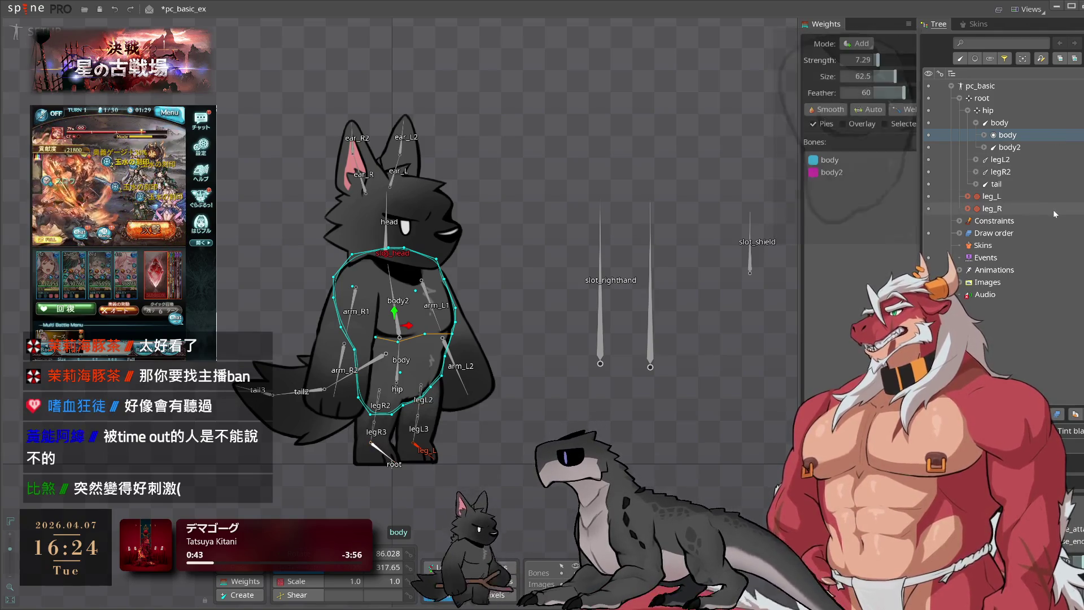
# Deselect the body slot and check the tail bone's tail and tail2 children
pyautogui.moveTo(711, 286); pyautogui.dragTo(693, 273)
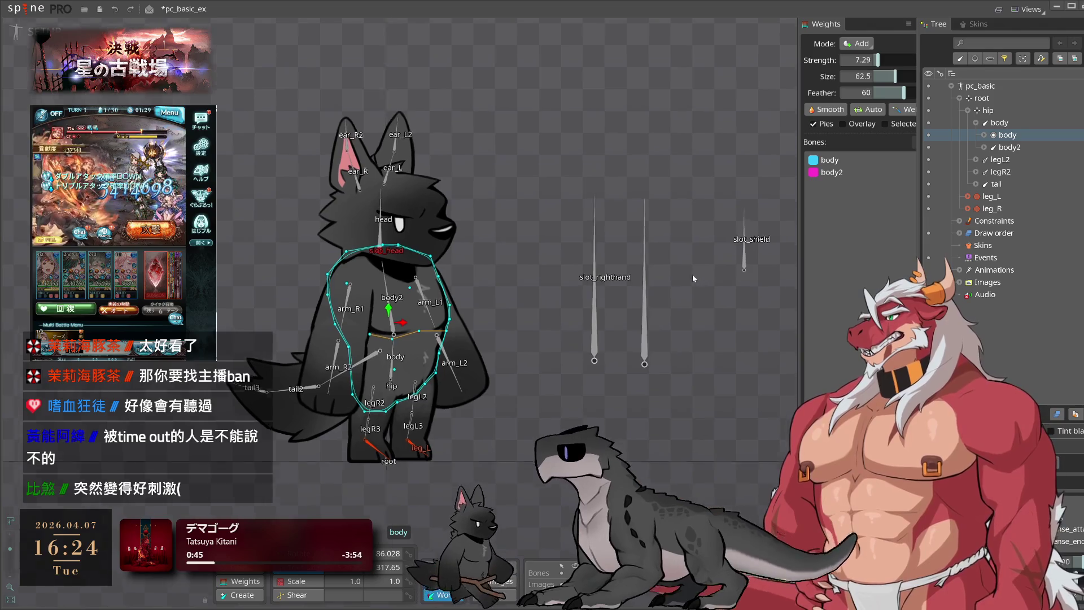
pyautogui.click(717, 260)
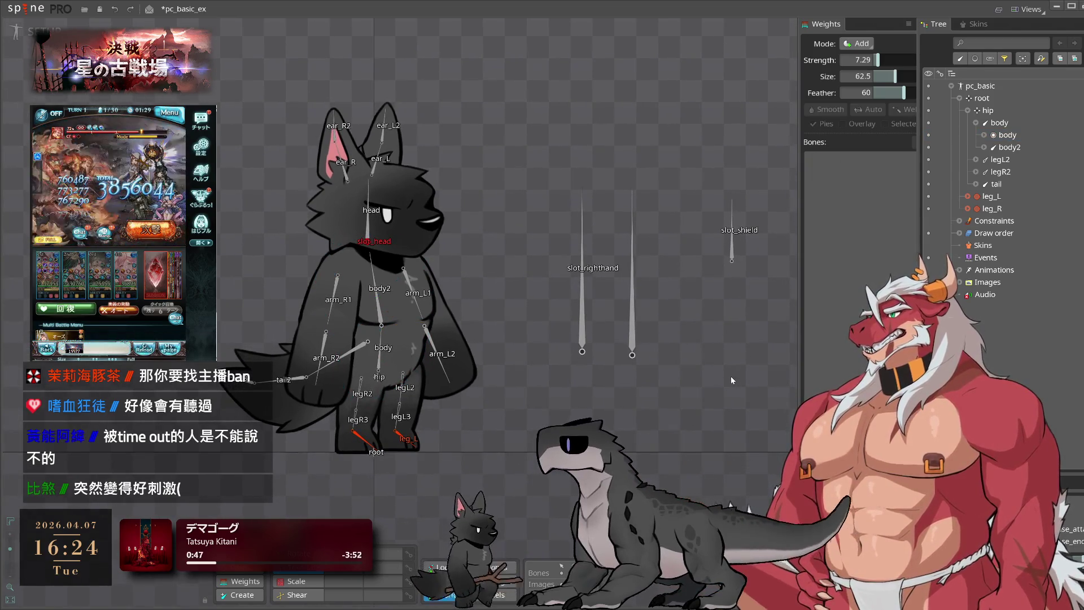
pyautogui.moveTo(695, 391); pyautogui.dragTo(756, 396)
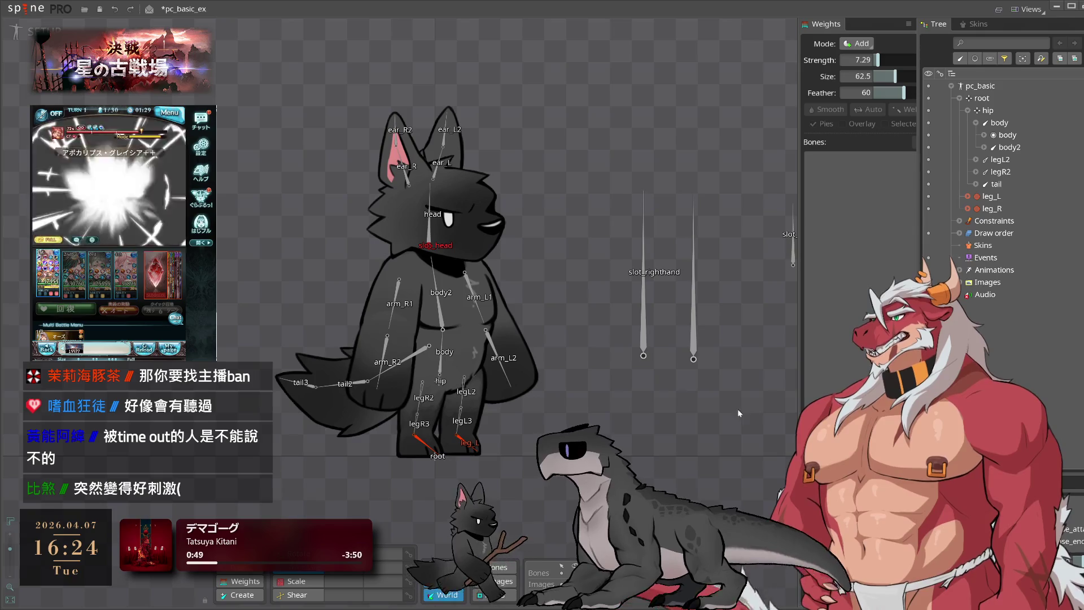
pyautogui.moveTo(623, 429)
pyautogui.mouseDown()
pyautogui.moveTo(734, 412)
pyautogui.moveTo(720, 405)
pyautogui.moveTo(670, 437)
pyautogui.moveTo(645, 423)
pyautogui.mouseUp()
pyautogui.click(976, 185)
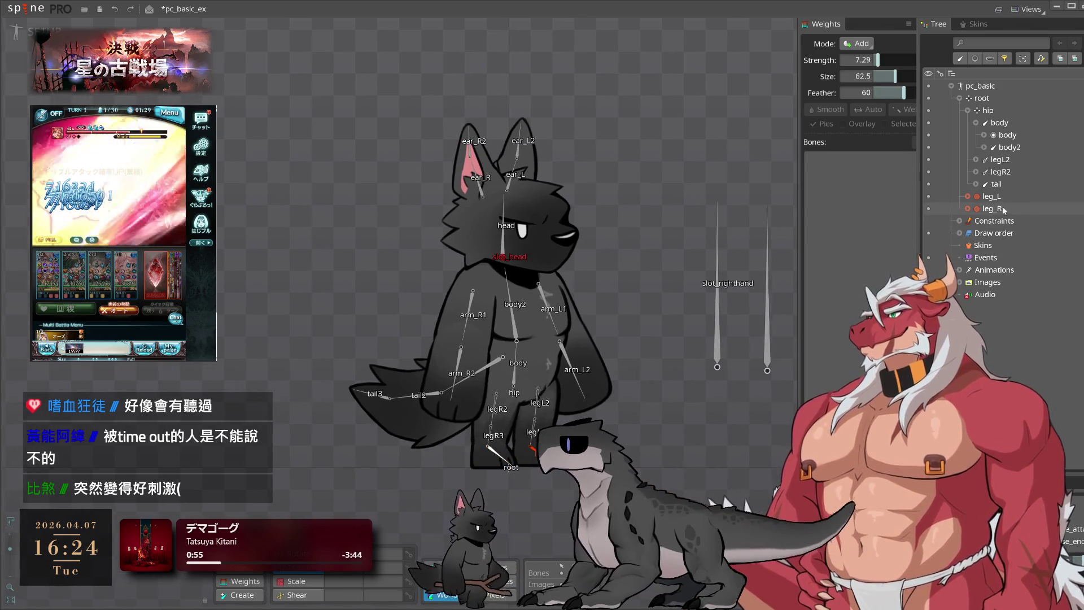
pyautogui.click(976, 185)
pyautogui.moveTo(627, 288); pyautogui.dragTo(560, 235)
# Collapse the pc_basic skeleton and duplicate it with Ctrl+D into pc_basic2
pyautogui.click(951, 86)
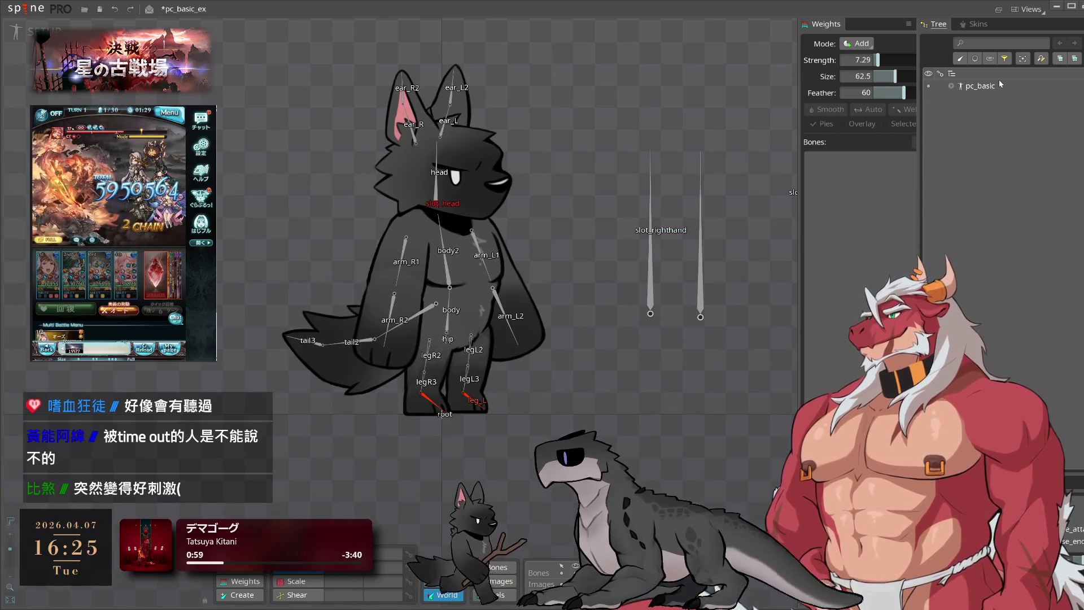
pyautogui.doubleClick(980, 86)
pyautogui.doubleClick(980, 87)
pyautogui.hotkey('ctrl', 'd')
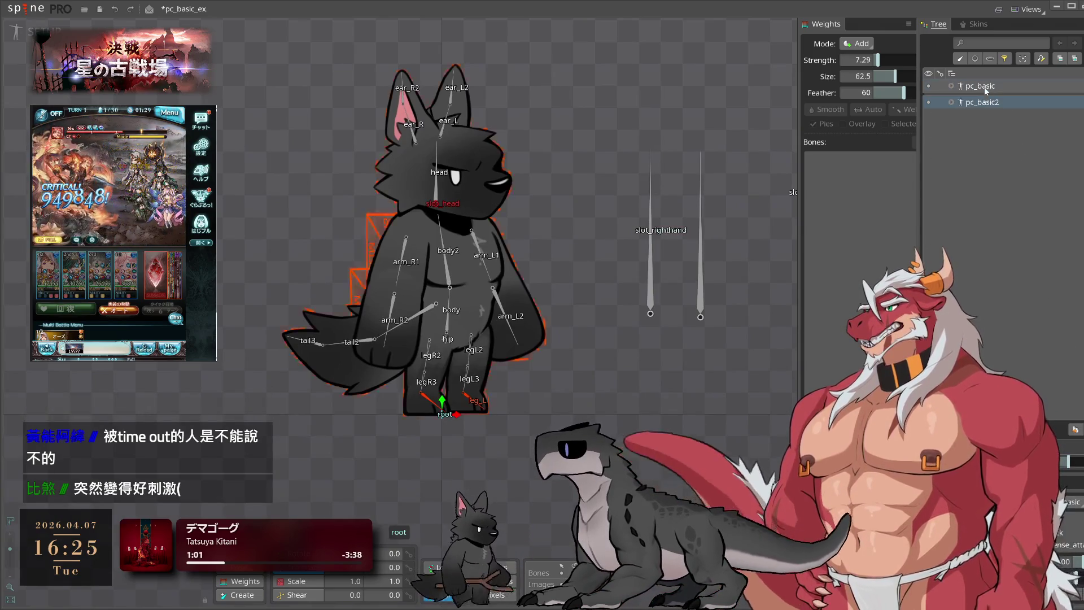
# Rename pc_basic to pc_head_basic and pc_basic2 to pc_body_basic, then expand pc_head_basic
pyautogui.click(980, 85)
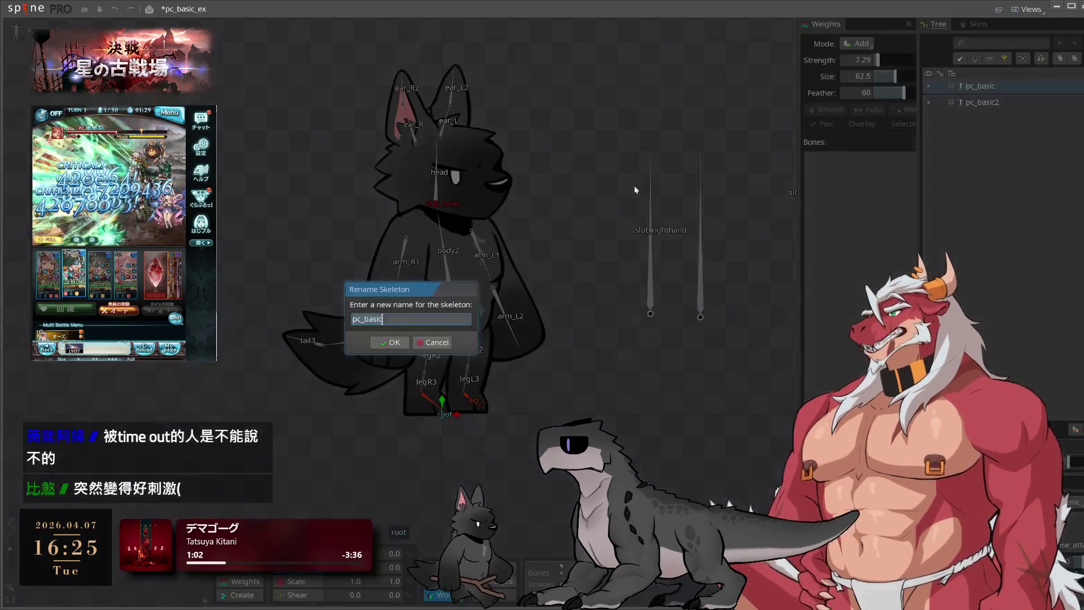
pyautogui.press('F2')
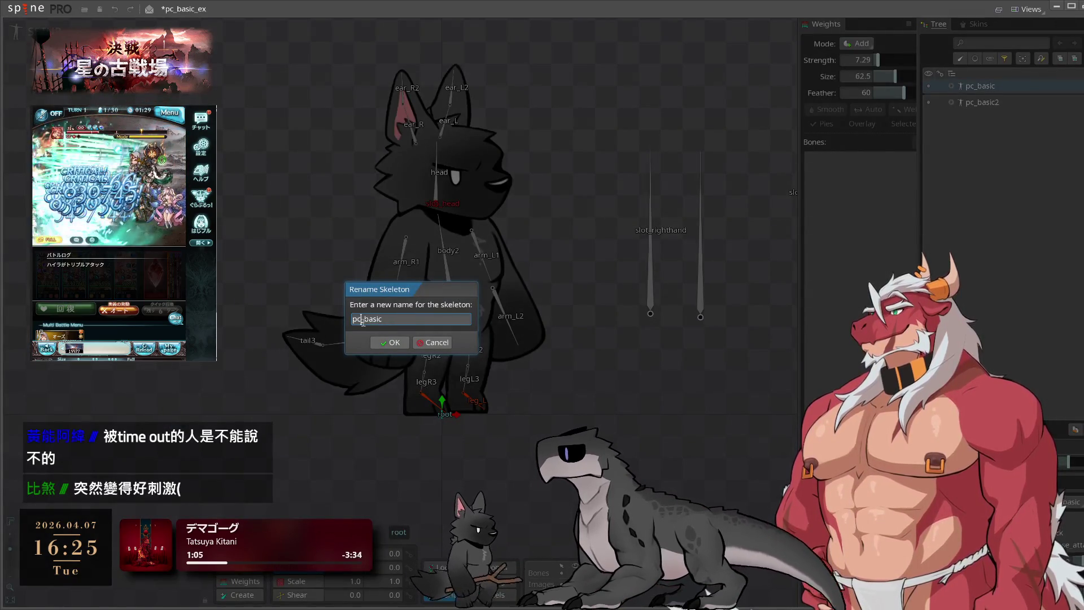
pyautogui.write('head_')
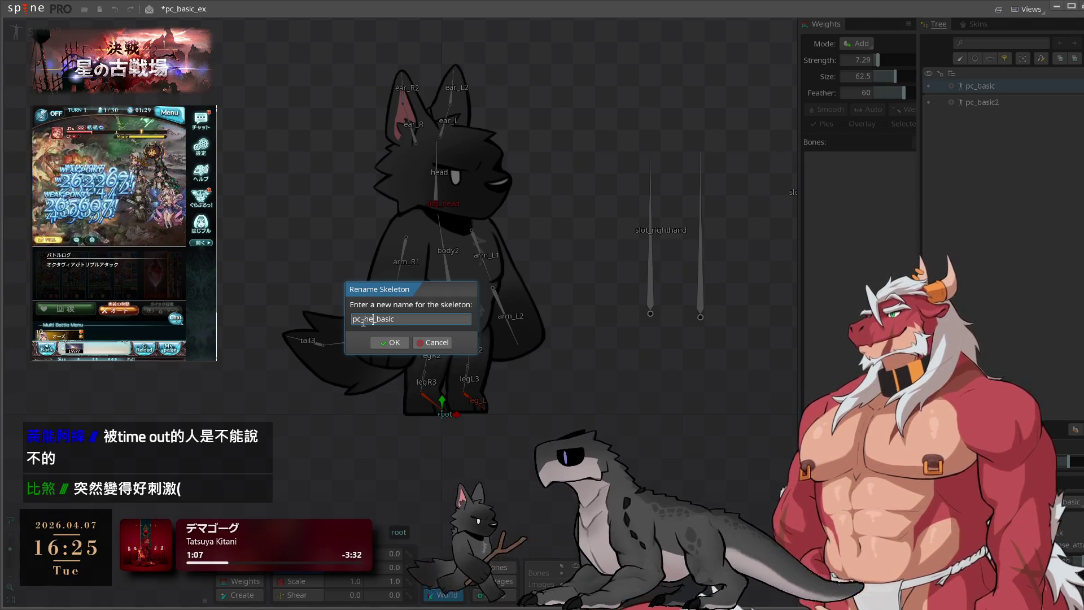
pyautogui.press('Return')
pyautogui.press('Down')
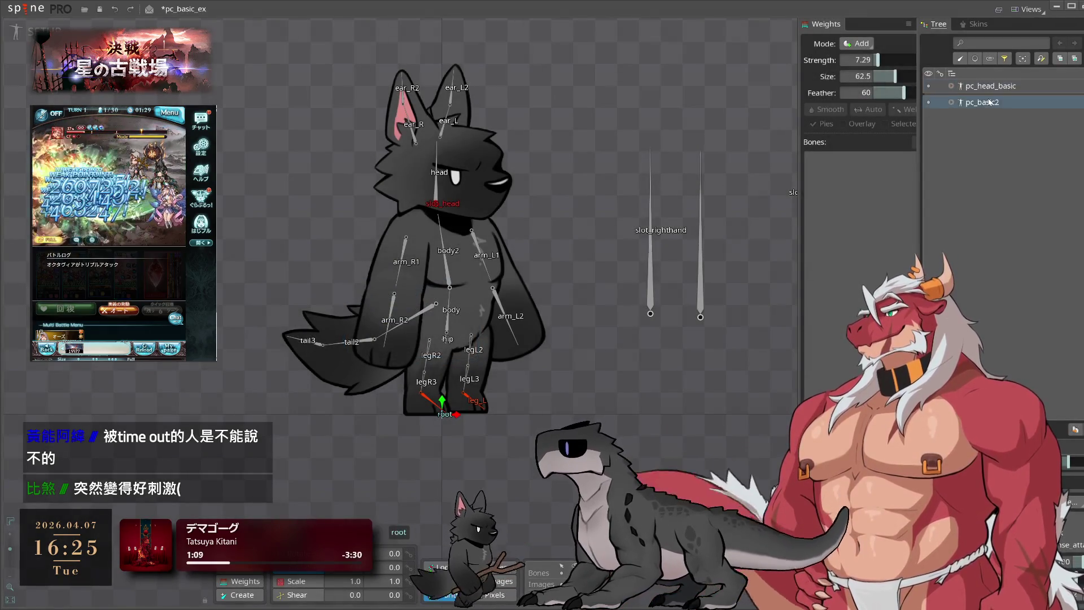
pyautogui.press('F2')
pyautogui.press('BackSpace')
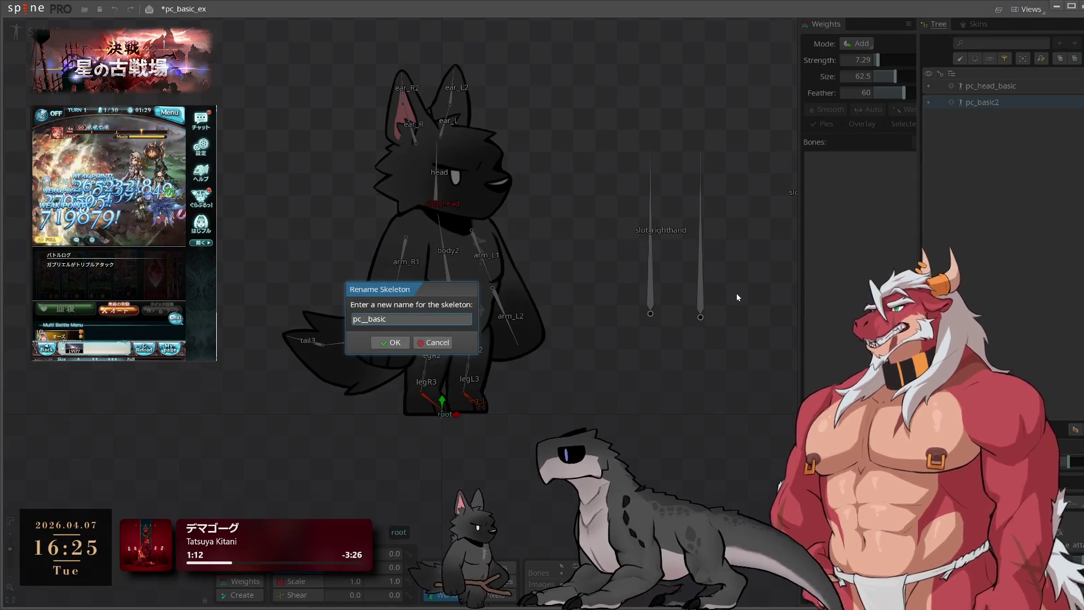
pyautogui.write('body_')
pyautogui.press('Return')
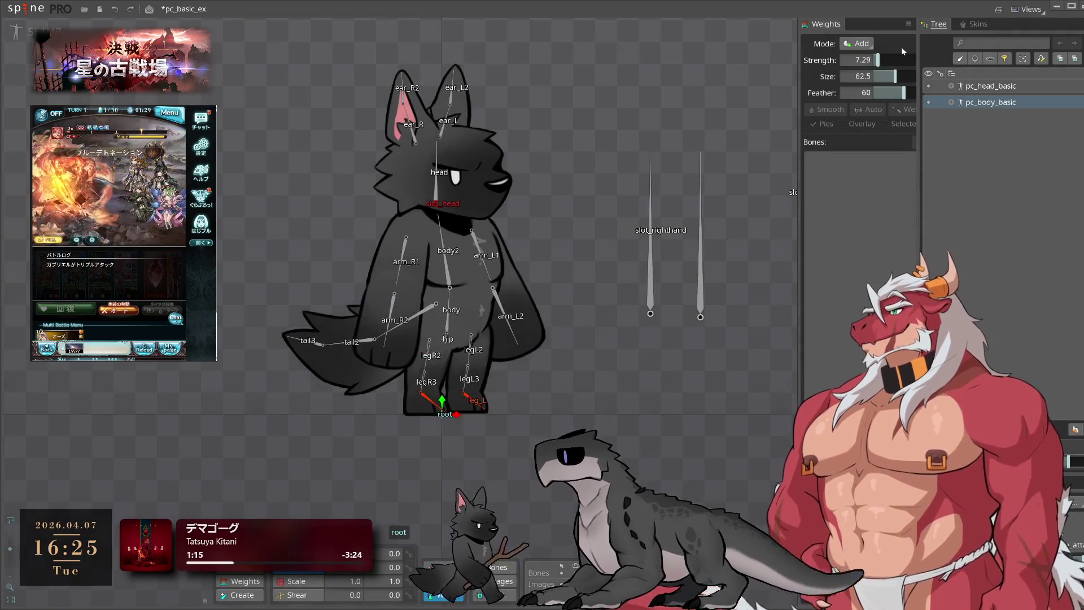
pyautogui.click(952, 85)
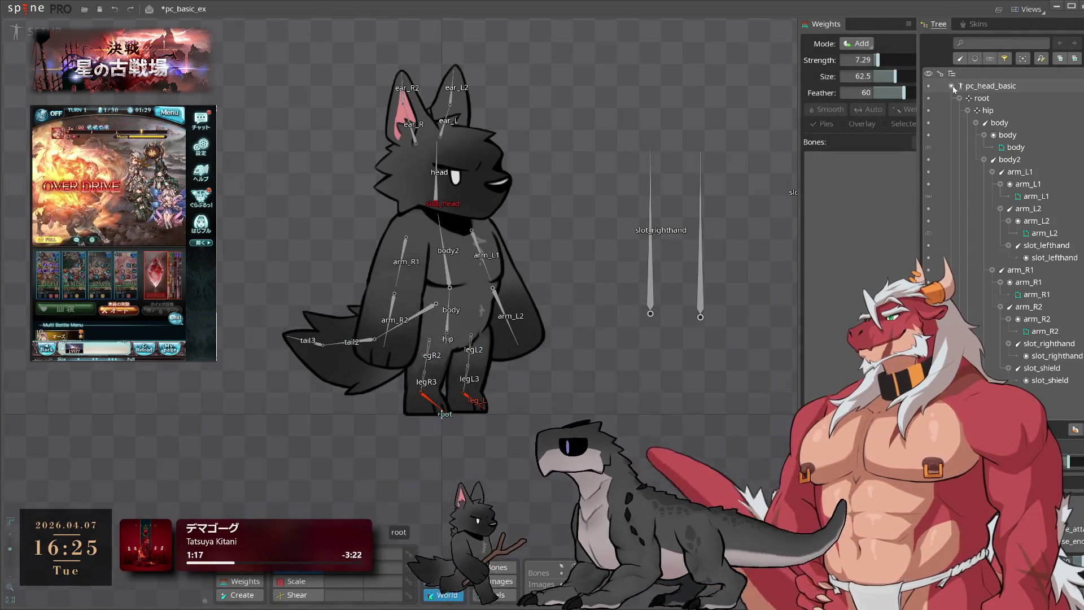
# Move the head bone off the body and reparent it to root
pyautogui.click(436, 192)
pyautogui.moveTo(575, 195); pyautogui.dragTo(363, 157)
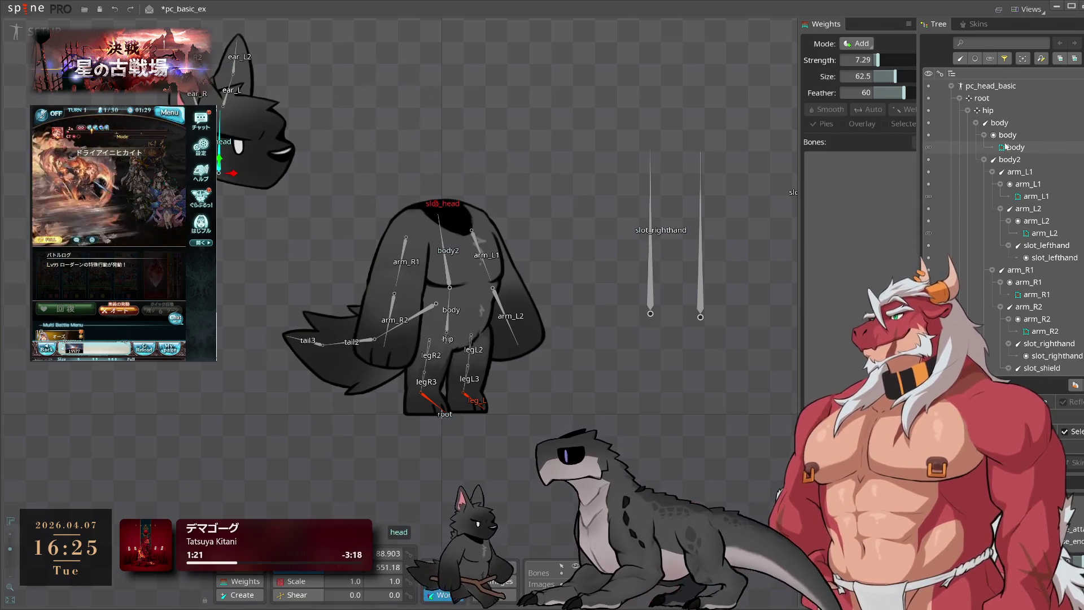
pyautogui.press('p')
pyautogui.click(1006, 102)
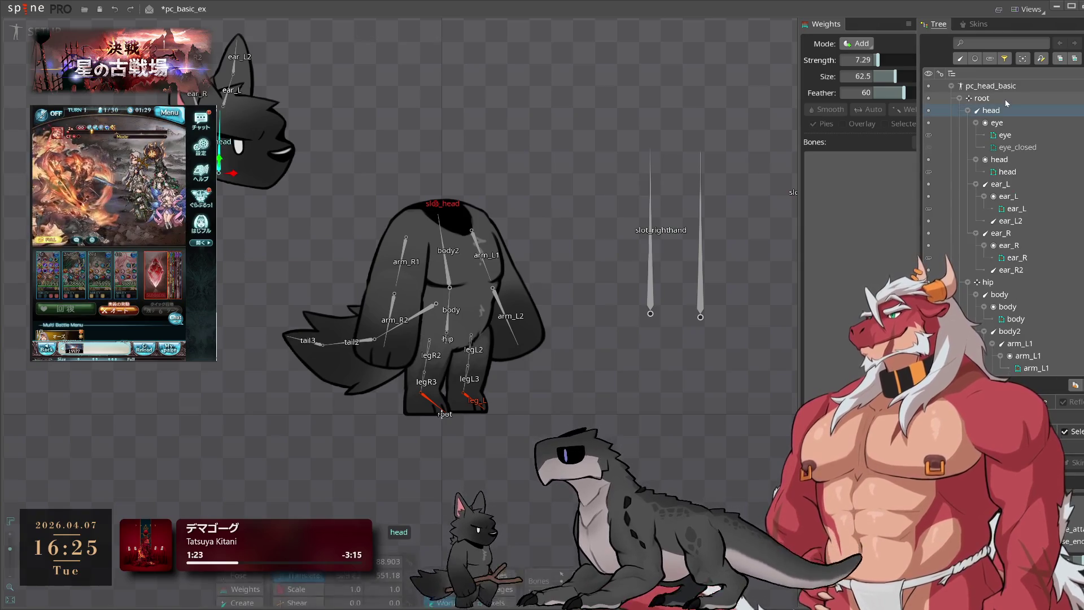
pyautogui.click(967, 110)
# Delete the hip and leg_L bones with their children from pc_head_basic
pyautogui.click(985, 123)
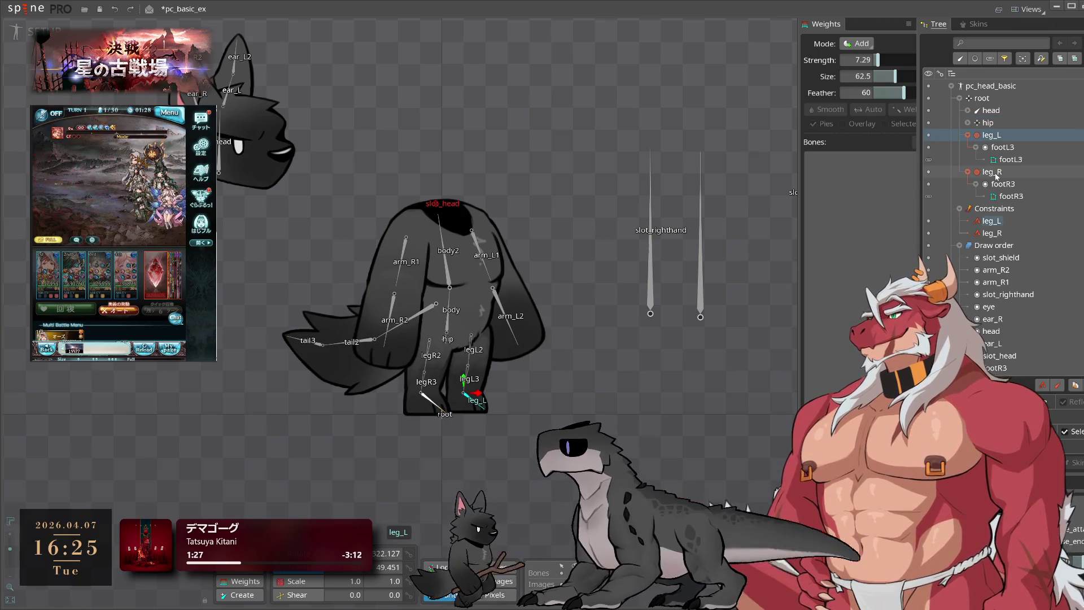
pyautogui.keyDown('ctrl'); pyautogui.click(992, 135); pyautogui.keyUp('ctrl')
pyautogui.press('Delete')
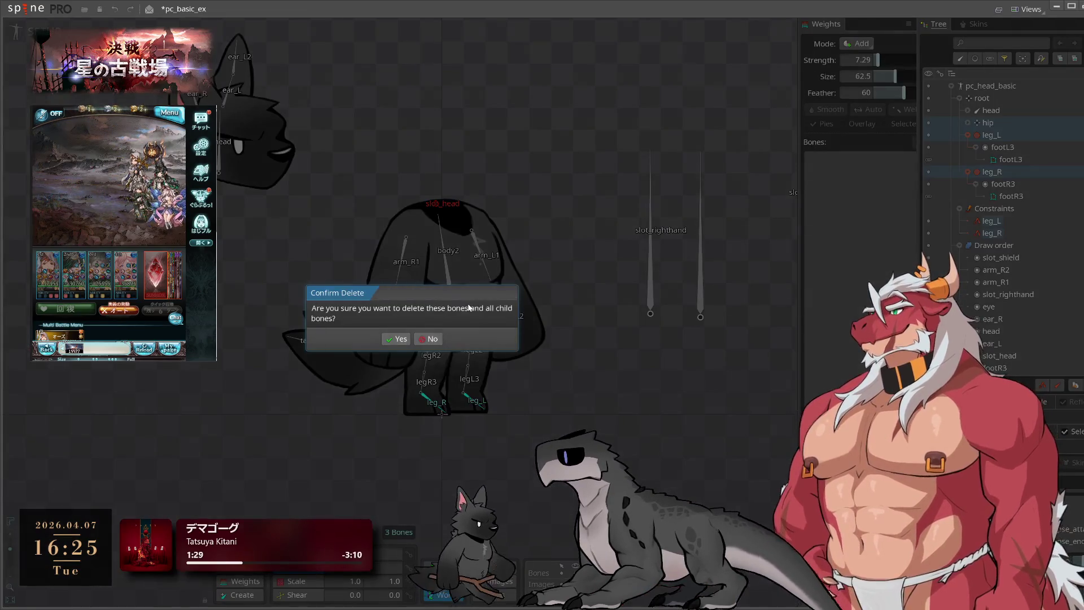
pyautogui.click(396, 340)
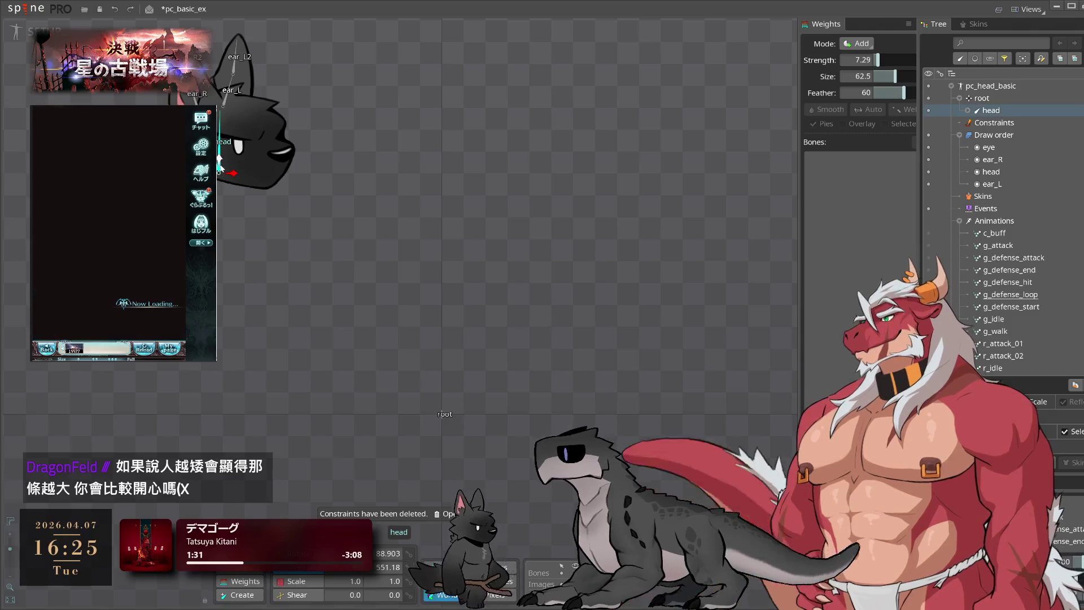
# Place the head bone at X 0, Y 0, then collapse pc_head_basic and show pc_body_basic
pyautogui.write('0')
pyautogui.press('Tab')
pyautogui.write('0')
pyautogui.press('Return')
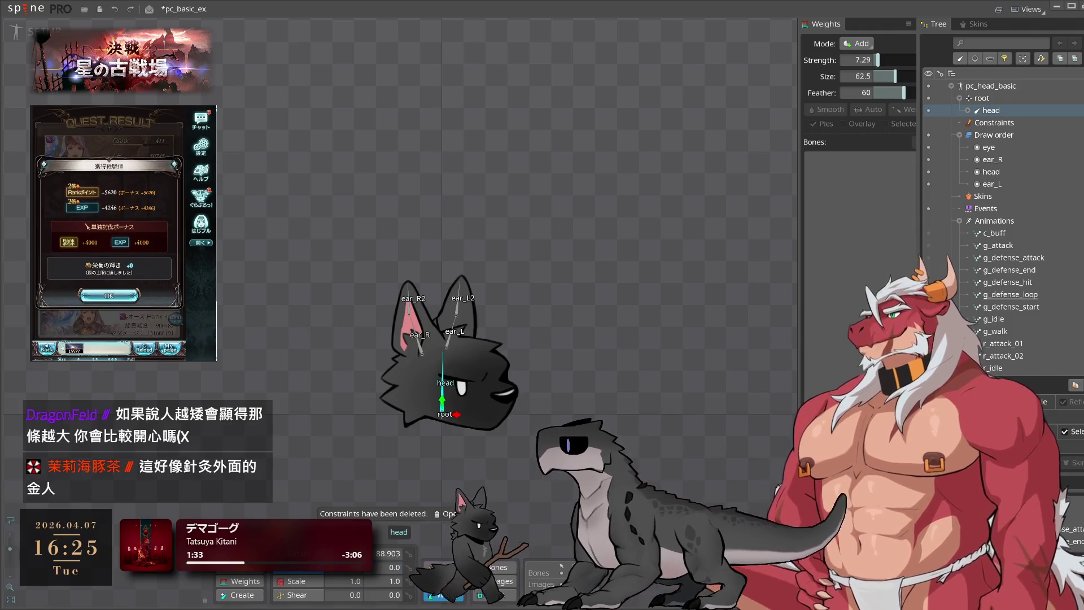
pyautogui.click(986, 147)
pyautogui.click(952, 86)
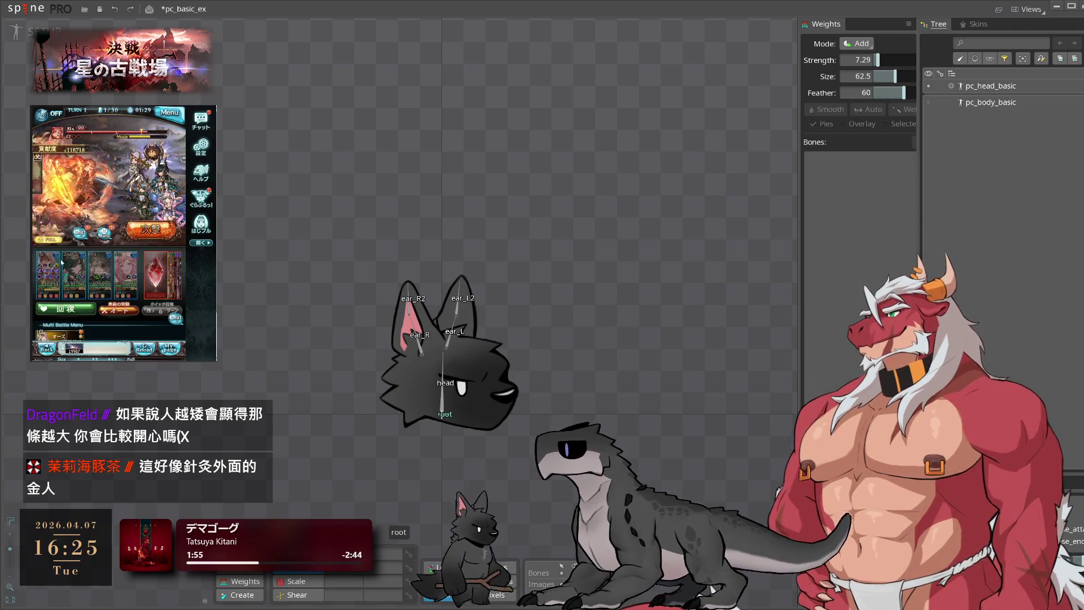
pyautogui.click(966, 103)
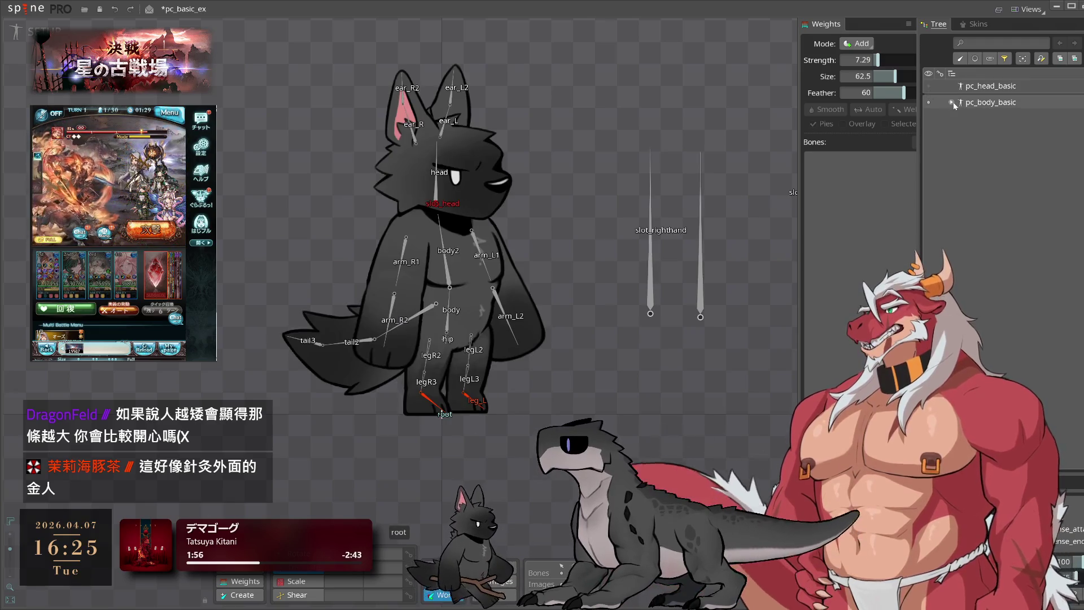
# Delete the head bone and ears from the pc_body_basic skeleton
pyautogui.click(953, 103)
pyautogui.moveTo(599, 216); pyautogui.dragTo(654, 277)
pyautogui.click(492, 243)
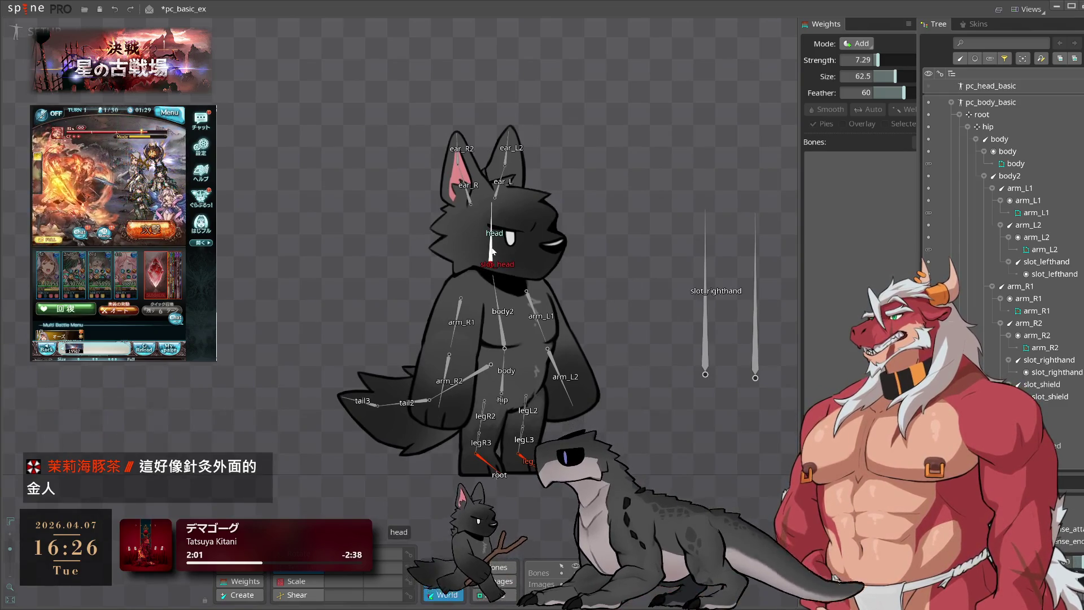
pyautogui.press('Delete')
pyautogui.click(396, 339)
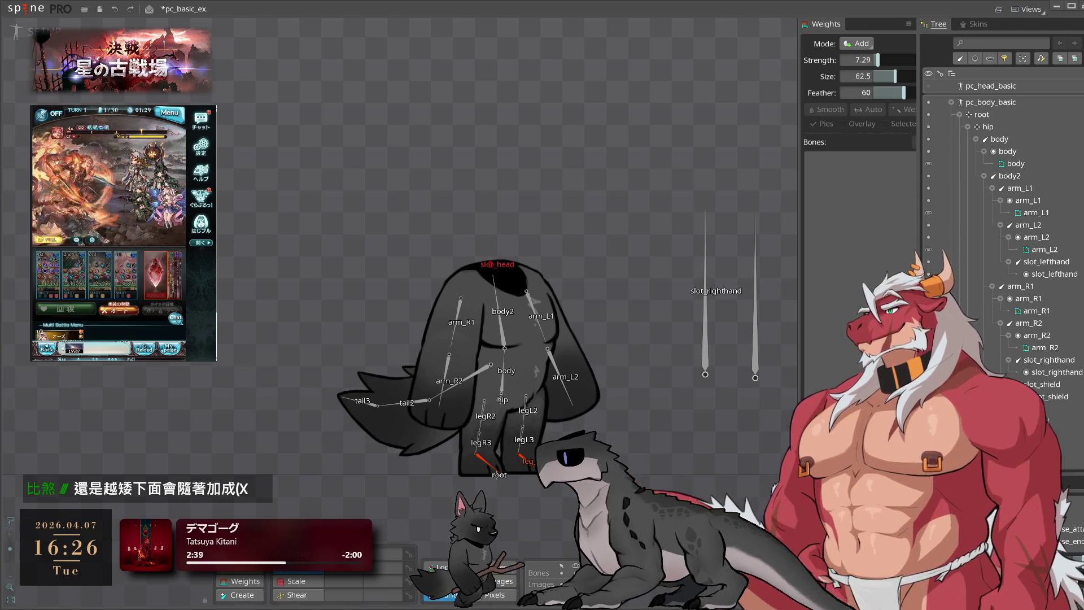
# Review the pc_head_basic hierarchy and open the Export settings with Ctrl+E
pyautogui.moveTo(650, 282); pyautogui.dragTo(650, 214)
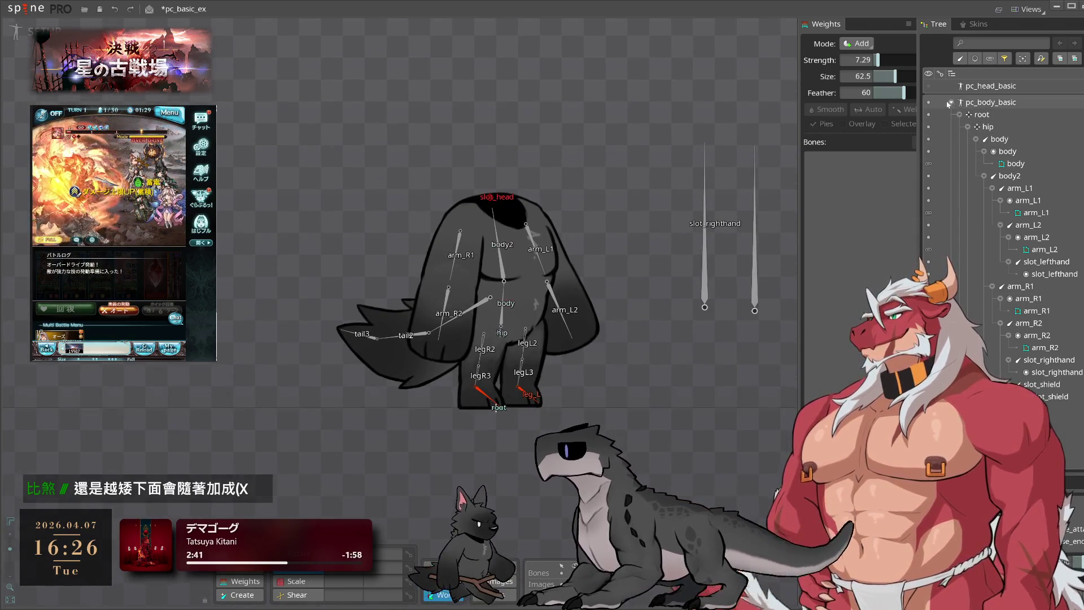
pyautogui.click(929, 86)
pyautogui.click(952, 86)
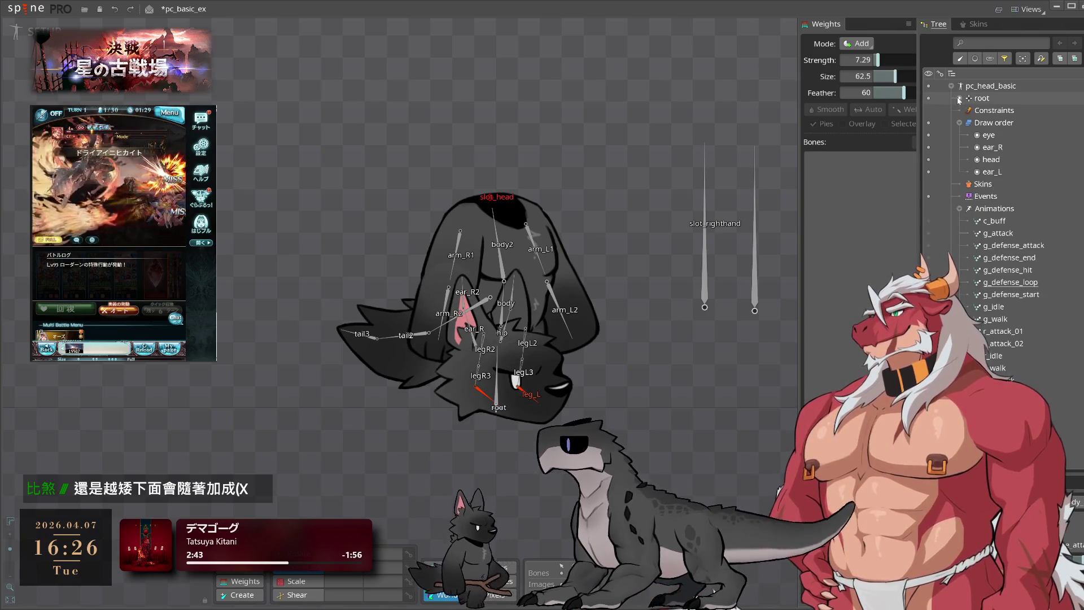
pyautogui.click(952, 86)
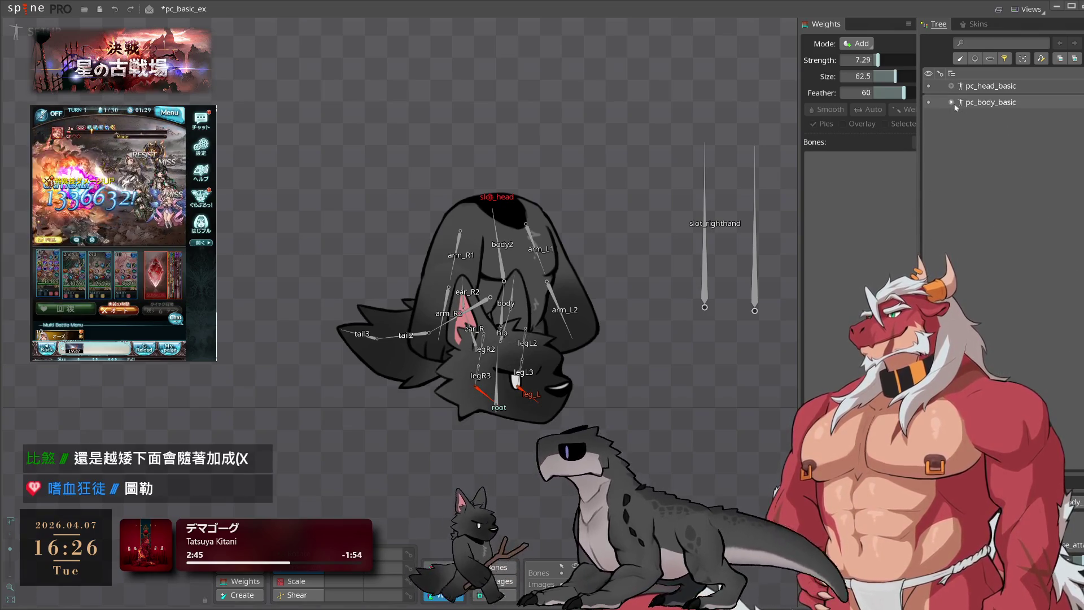
pyautogui.click(952, 102)
pyautogui.click(952, 86)
pyautogui.click(99, 10)
pyautogui.hotkey('ctrl', 'e')
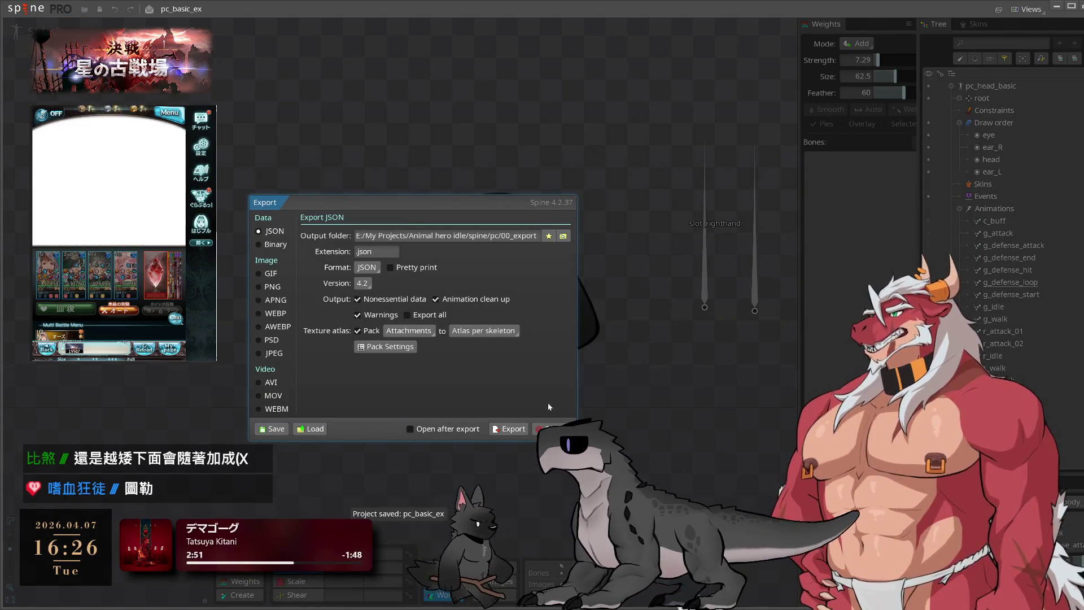
# Export the skeletons as JSON to the 00_export output folder
pyautogui.click(564, 236)
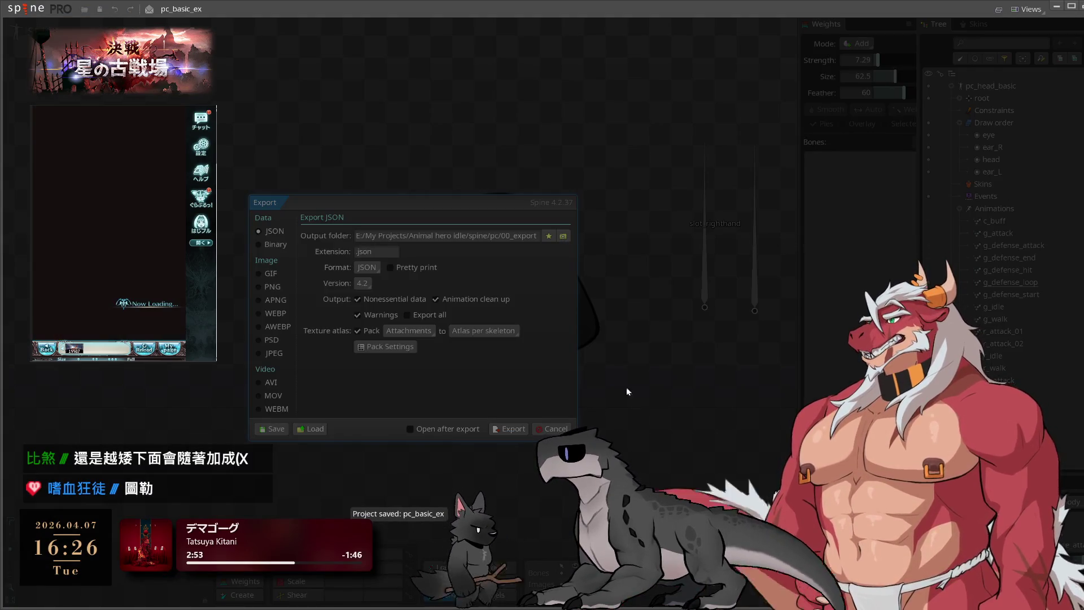
pyautogui.press('Return')
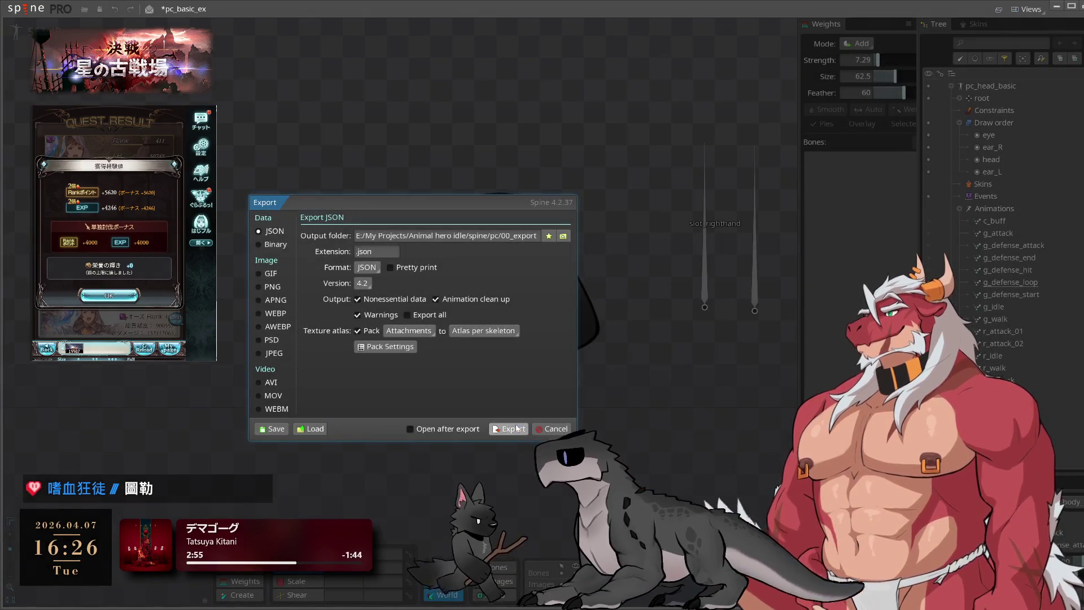
pyautogui.click(510, 428)
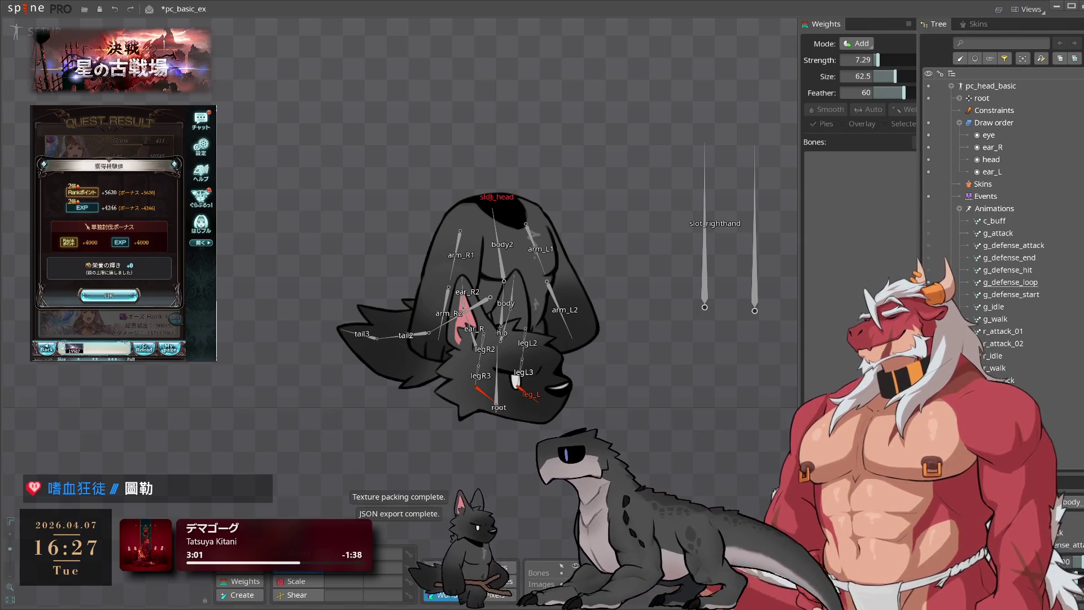
pyautogui.click(109, 295)
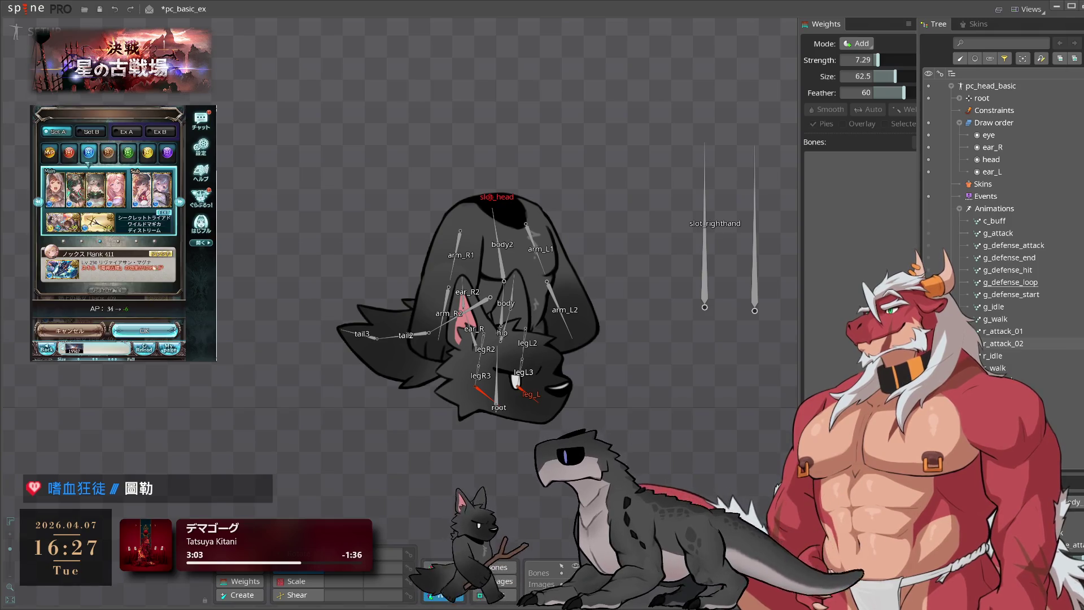
# Save pc_basic_ex with Ctrl+S and bring up the Recent projects list
pyautogui.click(159, 333)
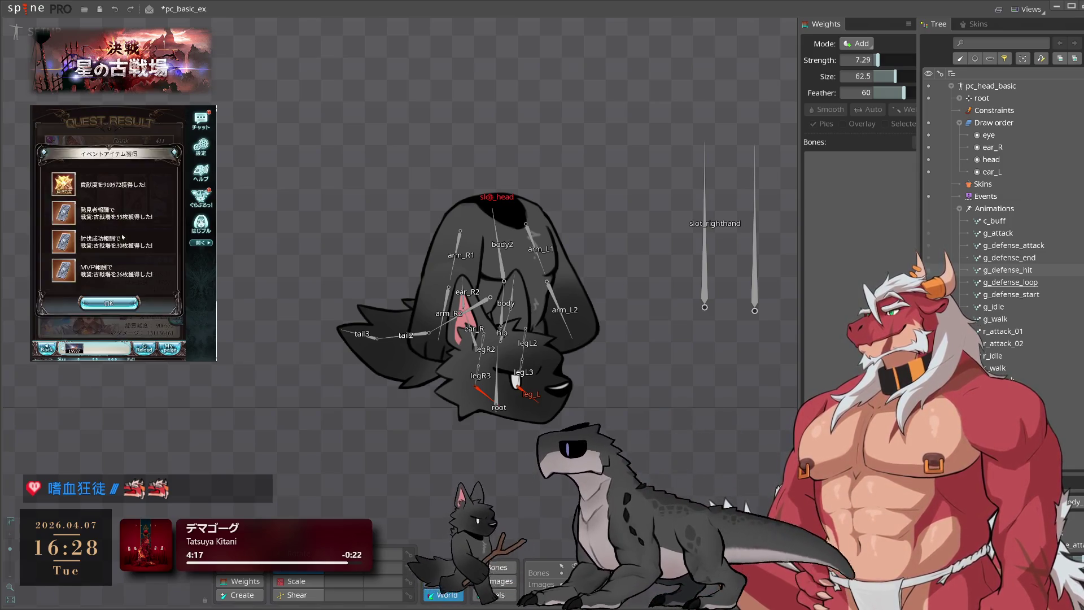
pyautogui.click(83, 247)
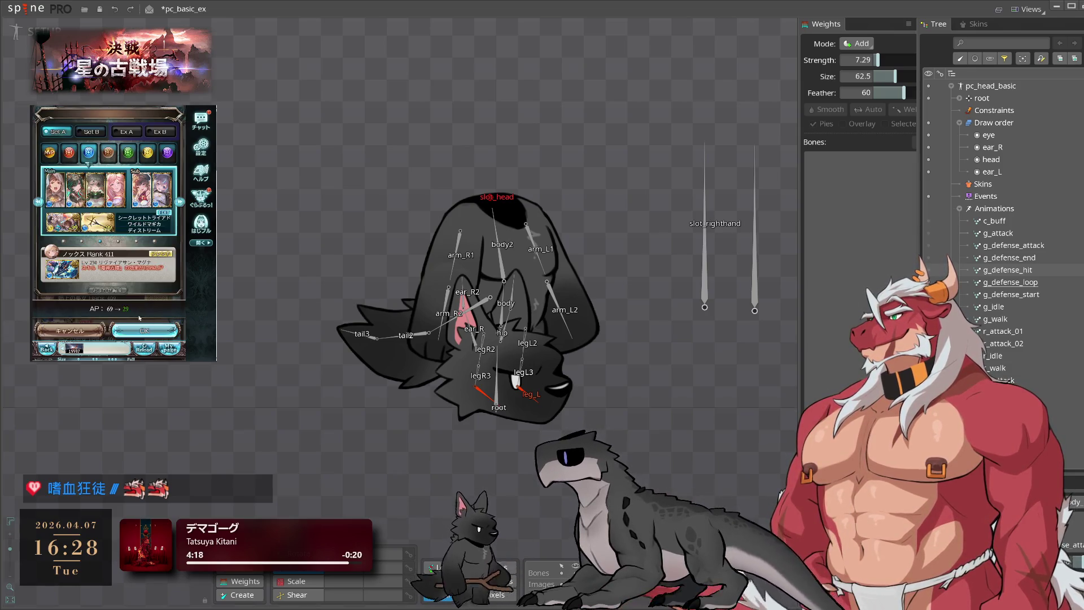
pyautogui.click(162, 332)
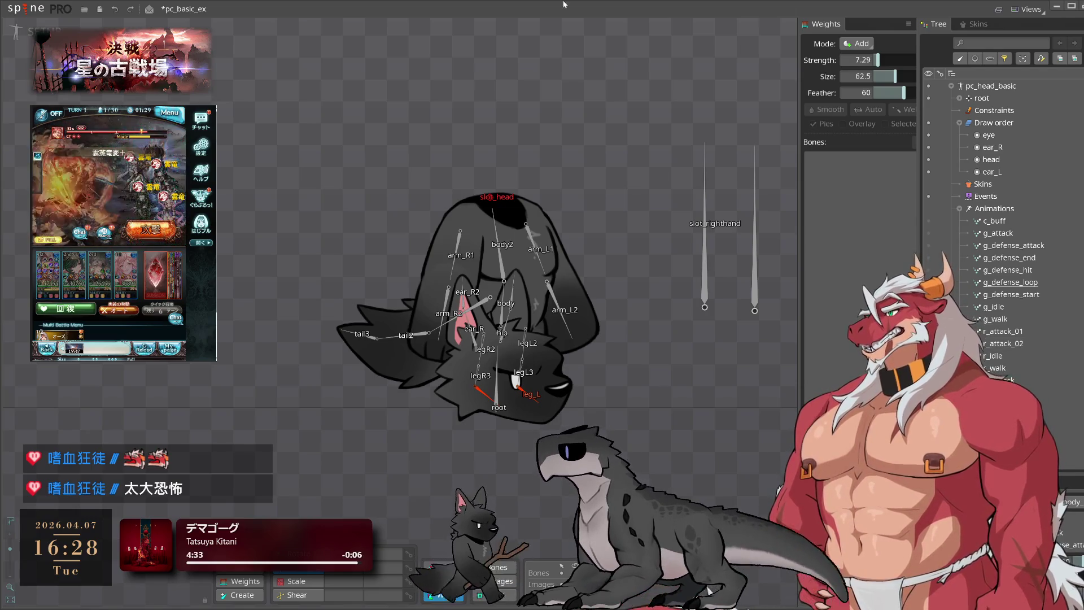
pyautogui.hotkey('ctrl', 's')
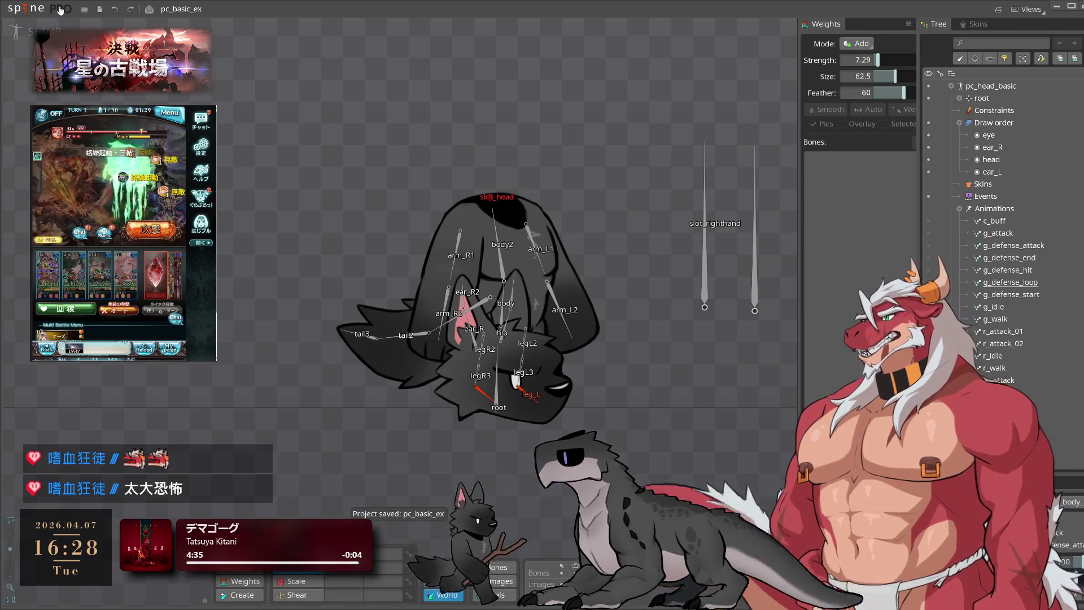
pyautogui.click(60, 10)
# Open pc_basic and reparent slot_lefthand, slot_righthand and slot_shield to root
pyautogui.moveTo(113, 54)
pyautogui.click(187, 81)
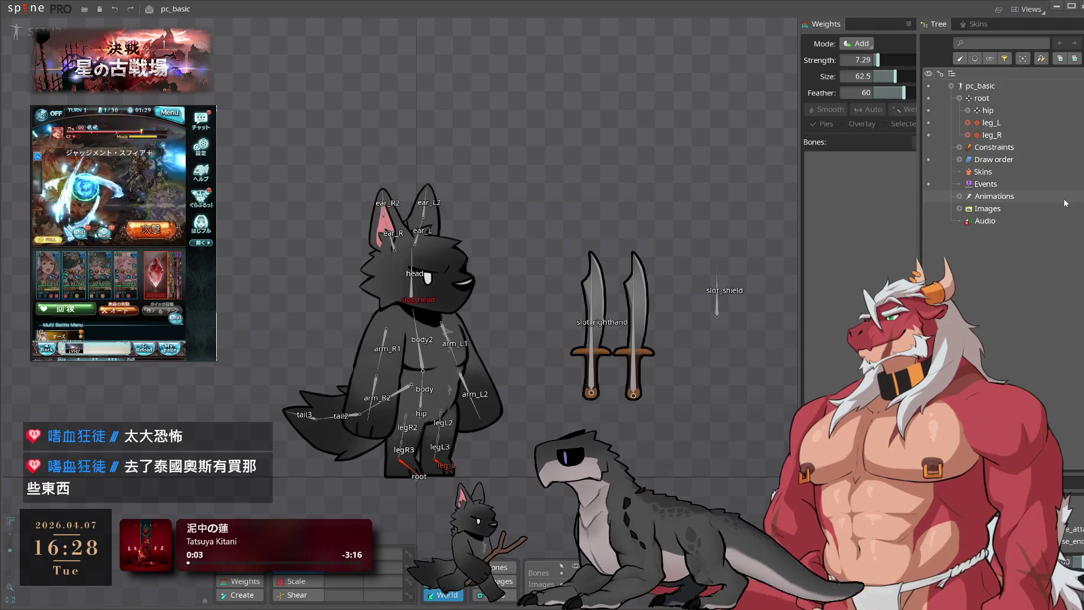
pyautogui.click(1000, 123)
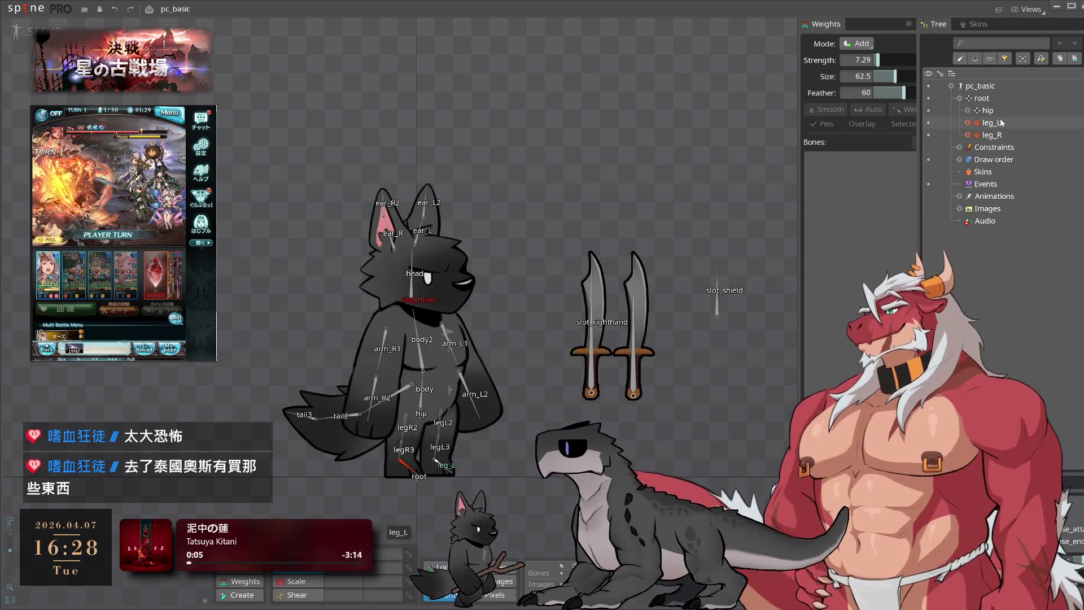
pyautogui.click(593, 373)
pyautogui.keyDown('ctrl'); pyautogui.click(633, 373); pyautogui.keyUp('ctrl')
pyautogui.keyDown('ctrl'); pyautogui.click(717, 300); pyautogui.keyUp('ctrl')
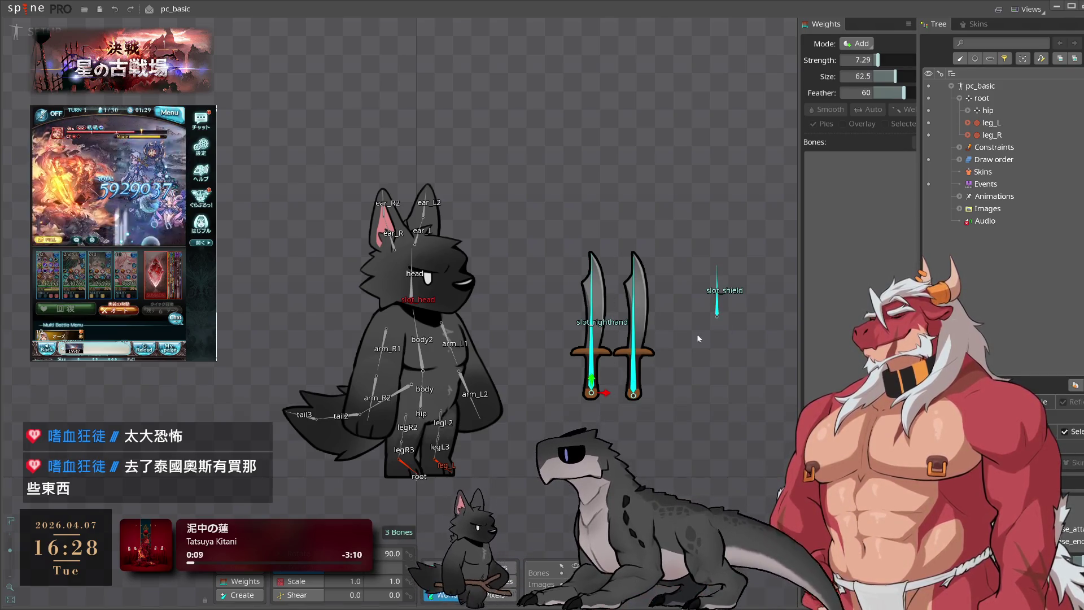
pyautogui.press('p')
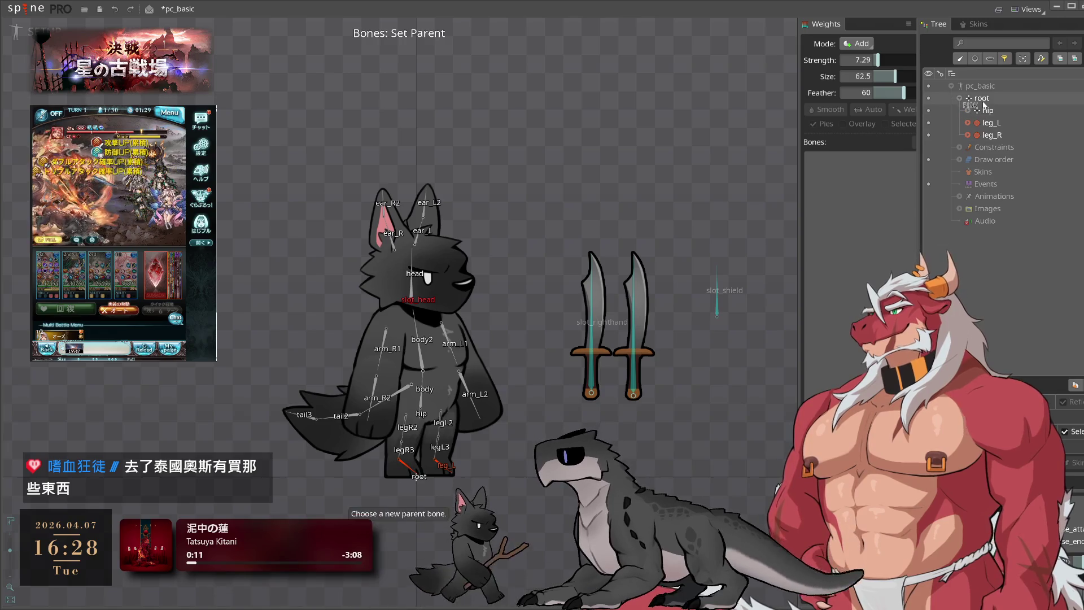
pyautogui.click(984, 101)
# Delete the hip, leg_L and leg_R bones along with their children
pyautogui.click(965, 160)
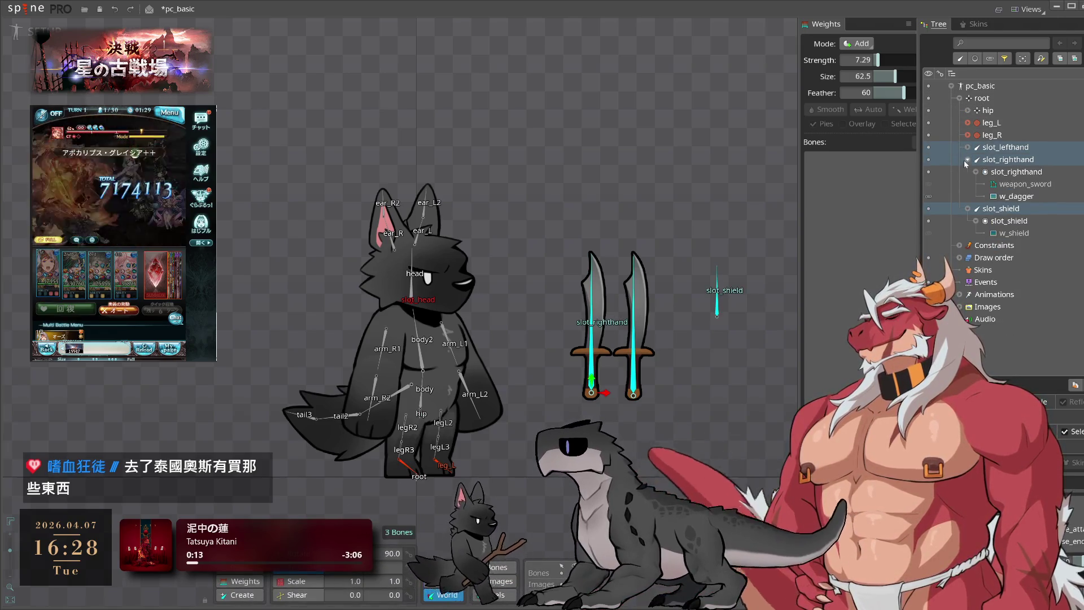
pyautogui.click(965, 160)
pyautogui.click(968, 172)
pyautogui.click(992, 135)
pyautogui.keyDown('shift'); pyautogui.click(988, 110); pyautogui.keyUp('shift')
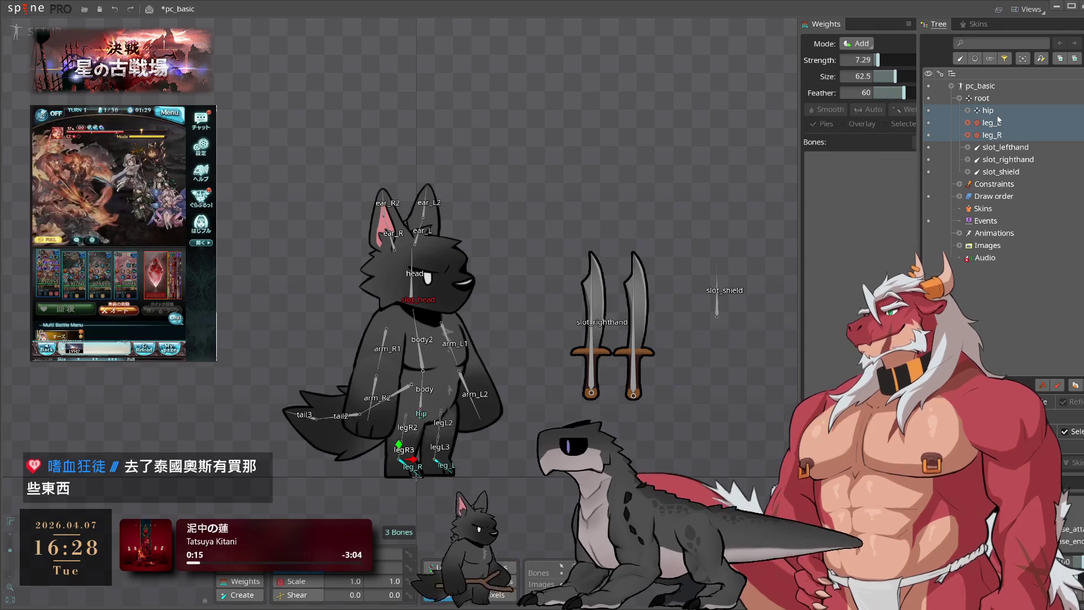
pyautogui.press('Delete')
pyautogui.press('Return')
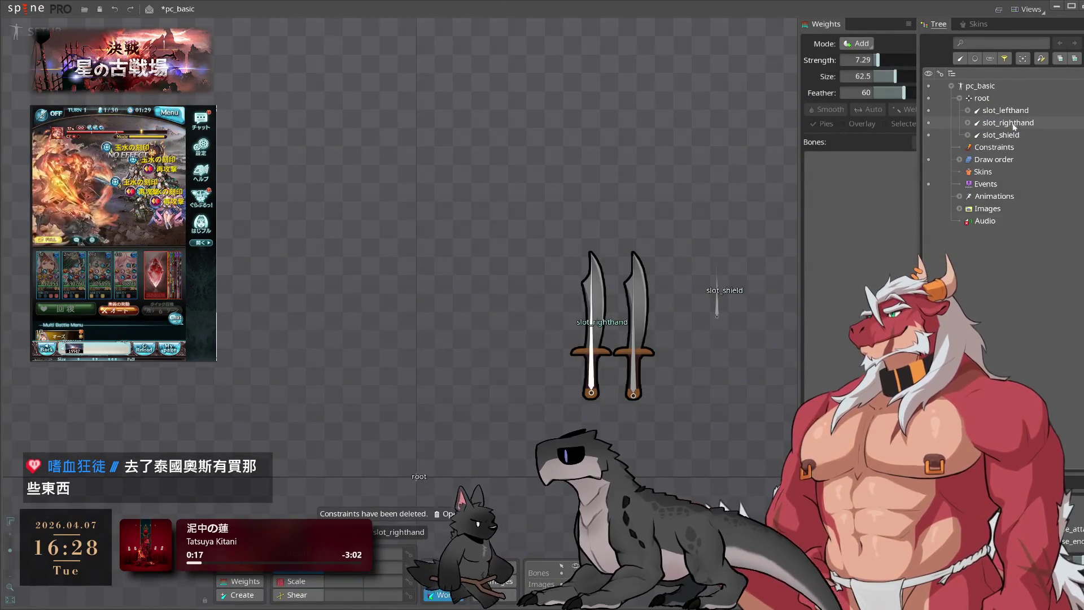
# Set the three slot bones' position to X 0, Y 0
pyautogui.click(1006, 110)
pyautogui.keyDown('shift'); pyautogui.click(1001, 135); pyautogui.keyUp('shift')
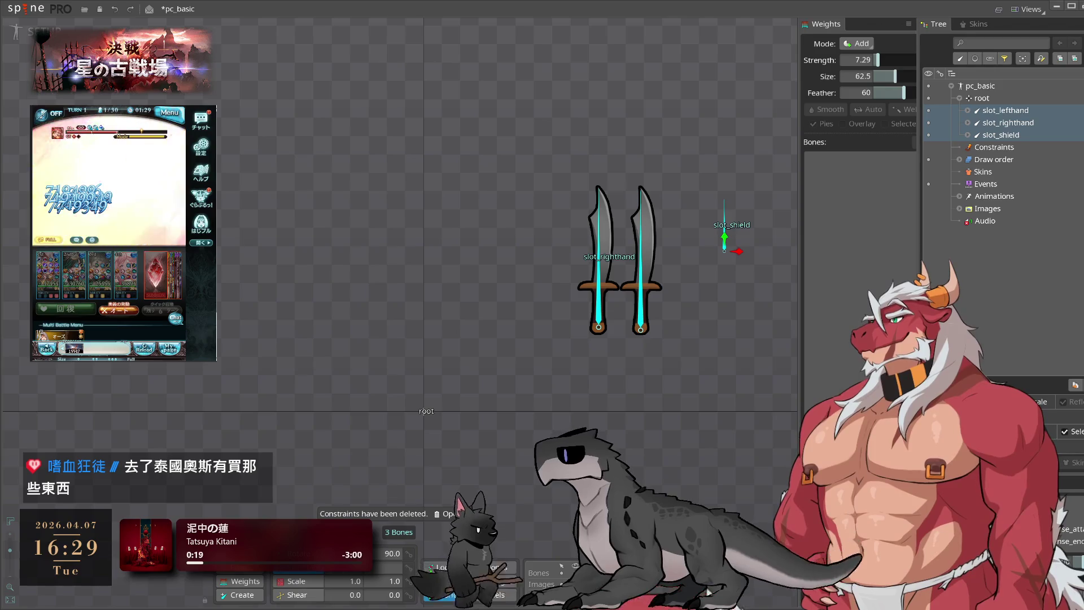
pyautogui.write('0')
pyautogui.press('Tab')
pyautogui.write('0')
pyautogui.press('Return')
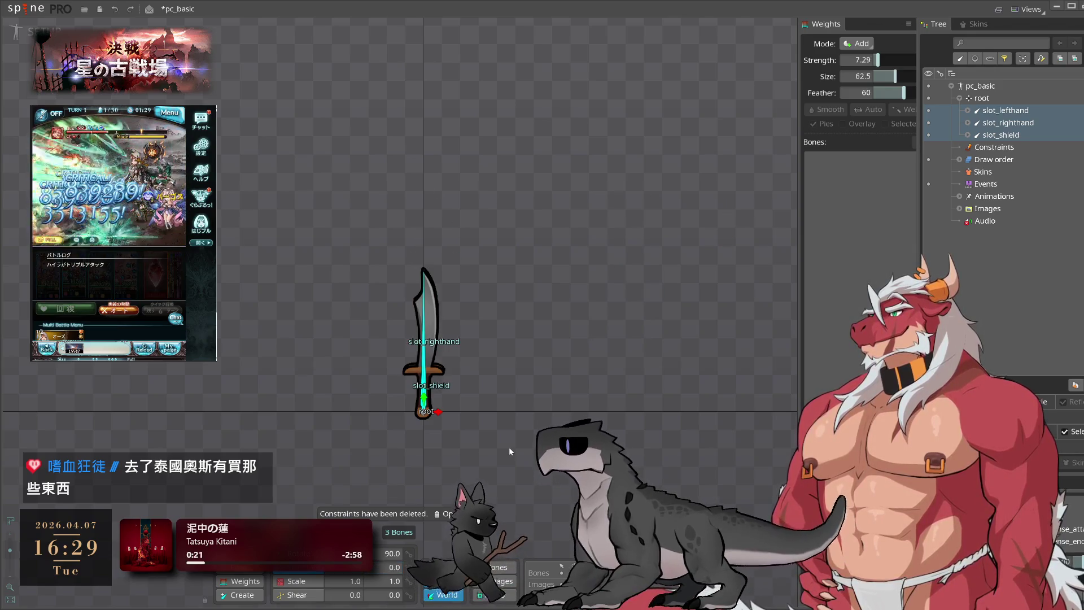
pyautogui.moveTo(509, 450); pyautogui.dragTo(609, 387)
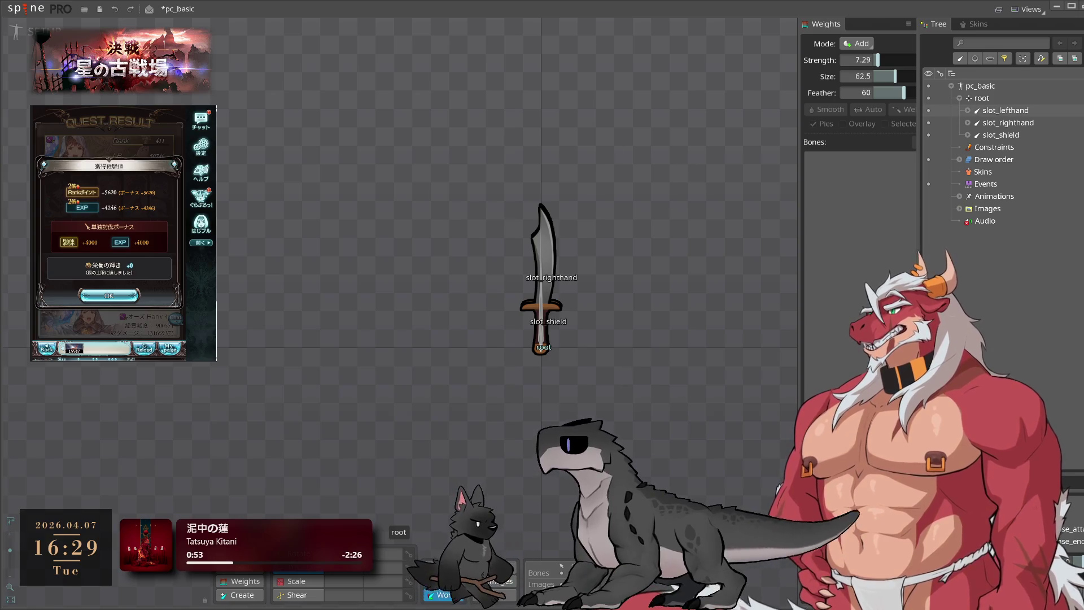
pyautogui.click(143, 328)
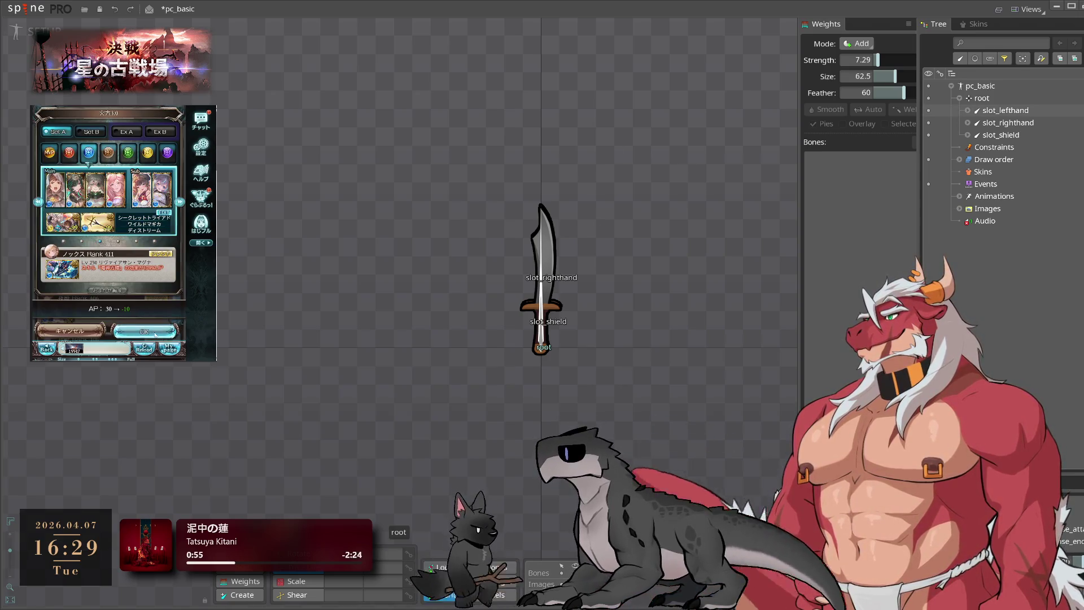
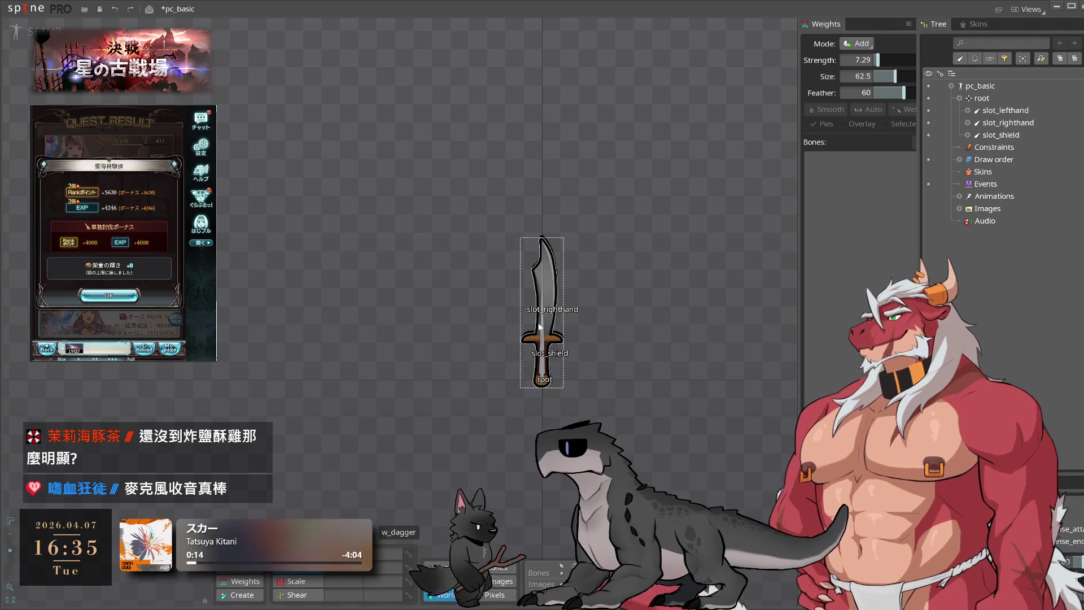
# Recenter on the sword skeleton and briefly peek into the right-hand and shield slots
pyautogui.moveTo(749, 200); pyautogui.dragTo(795, 208)
pyautogui.click(969, 123)
pyautogui.click(969, 123)
pyautogui.click(970, 135)
pyautogui.click(971, 136)
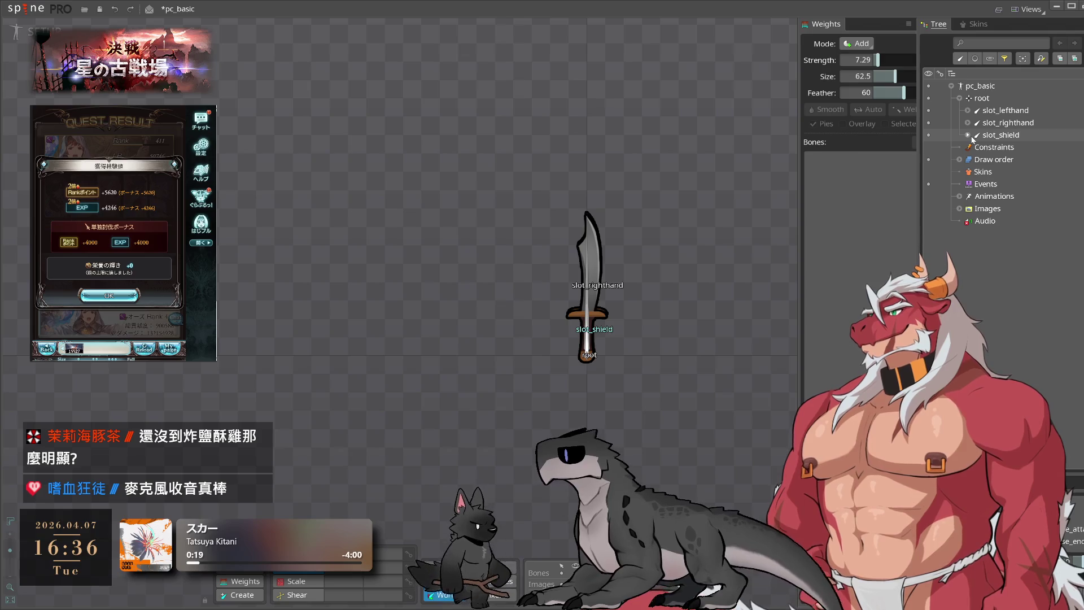
pyautogui.click(968, 136)
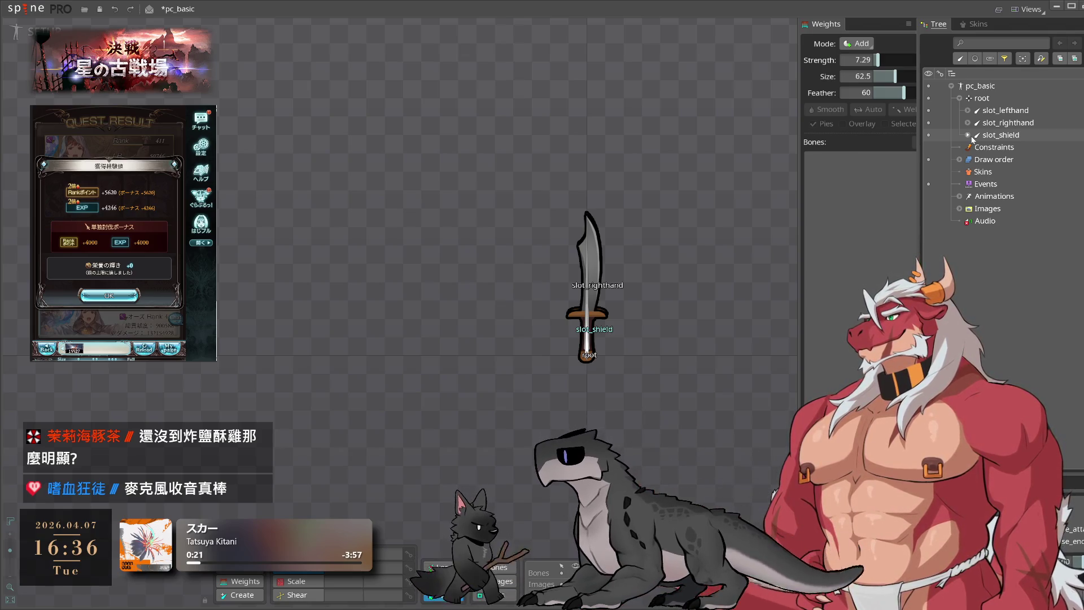
pyautogui.click(968, 136)
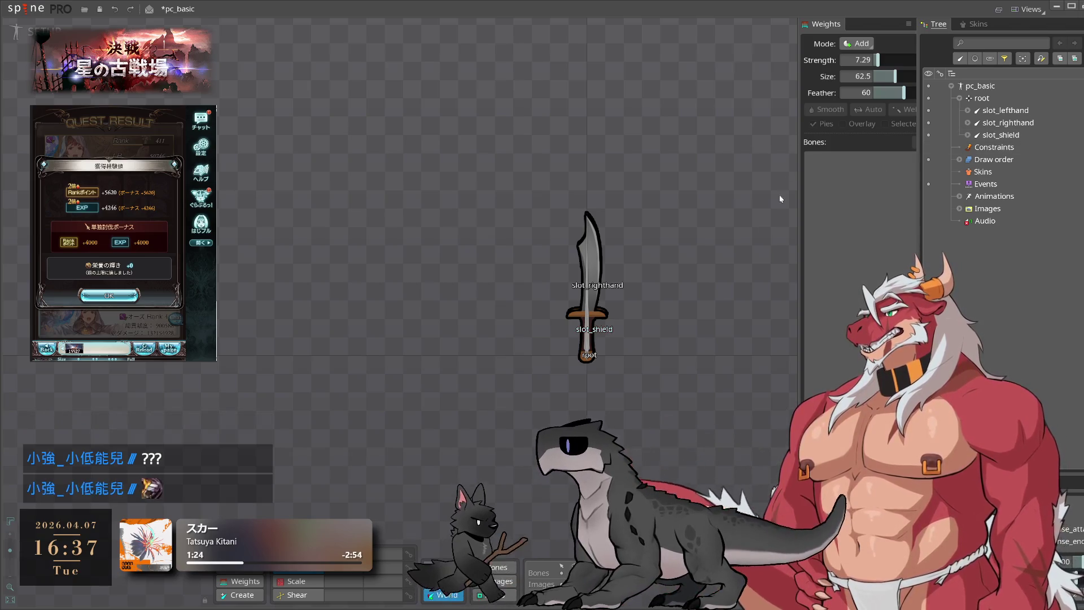
# Expand slot_shield, slot_righthand and slot_lefthand to show their w_shield, w_dagger and w_hammer attachments
pyautogui.scroll(2, 735, 195)
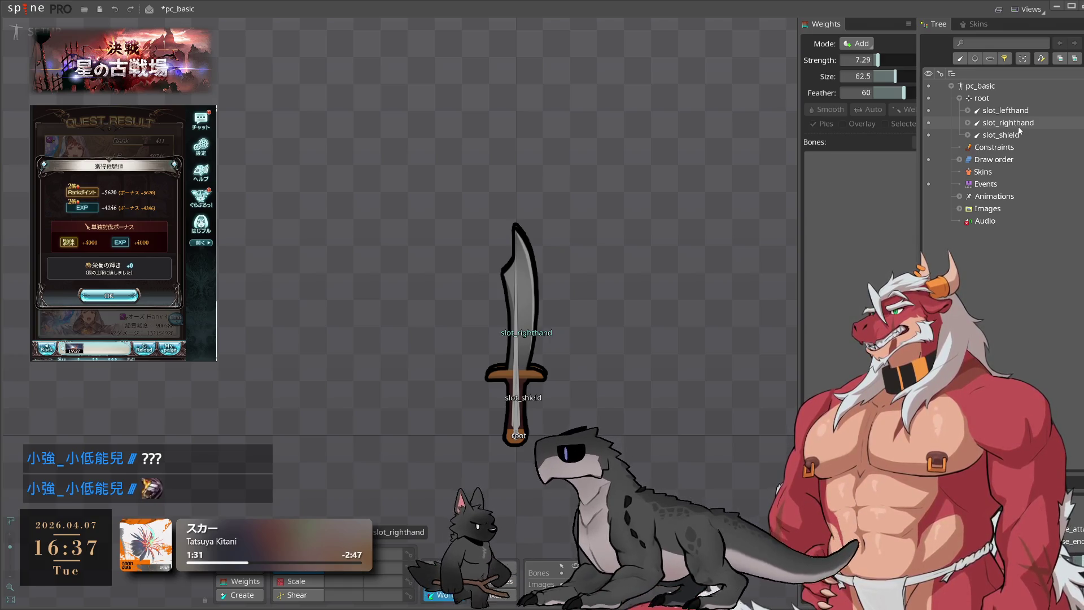
pyautogui.click(968, 135)
pyautogui.click(968, 122)
pyautogui.click(968, 110)
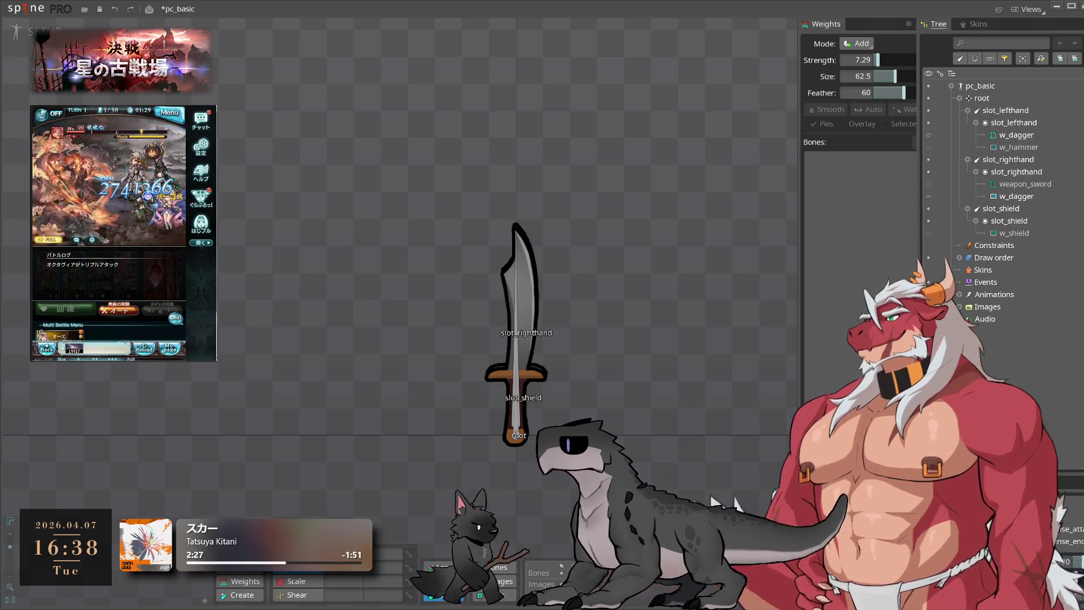
# Make the w_hammer attachment visible alongside the sword on the canvas
pyautogui.scroll(2, 608, 338)
pyautogui.click(608, 338)
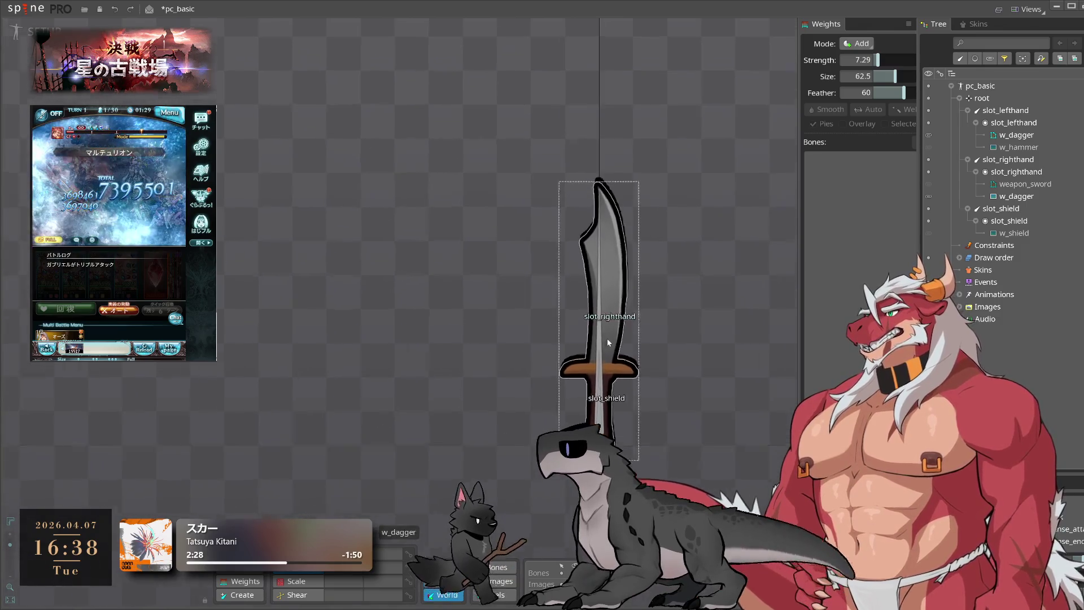
pyautogui.click(928, 148)
pyautogui.click(929, 147)
pyautogui.click(928, 148)
pyautogui.click(929, 147)
pyautogui.click(928, 147)
pyautogui.click(929, 147)
pyautogui.click(929, 148)
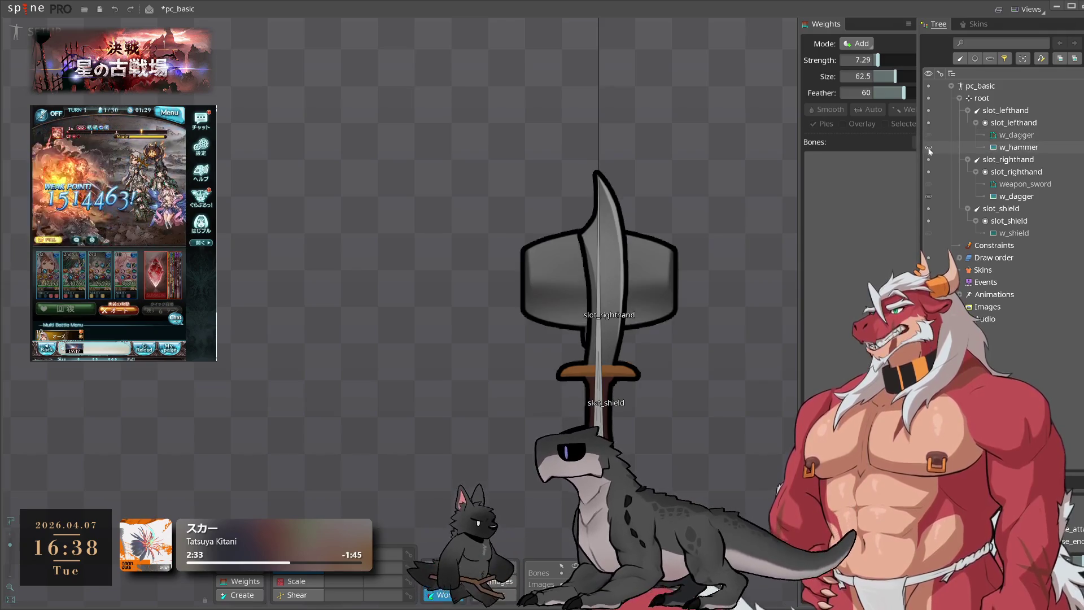
# Duplicate slot_lefthand as slot_lefthand2 without its animation keys
pyautogui.click(1017, 147)
pyautogui.click(1014, 123)
pyautogui.hotkey('ctrl', 'd')
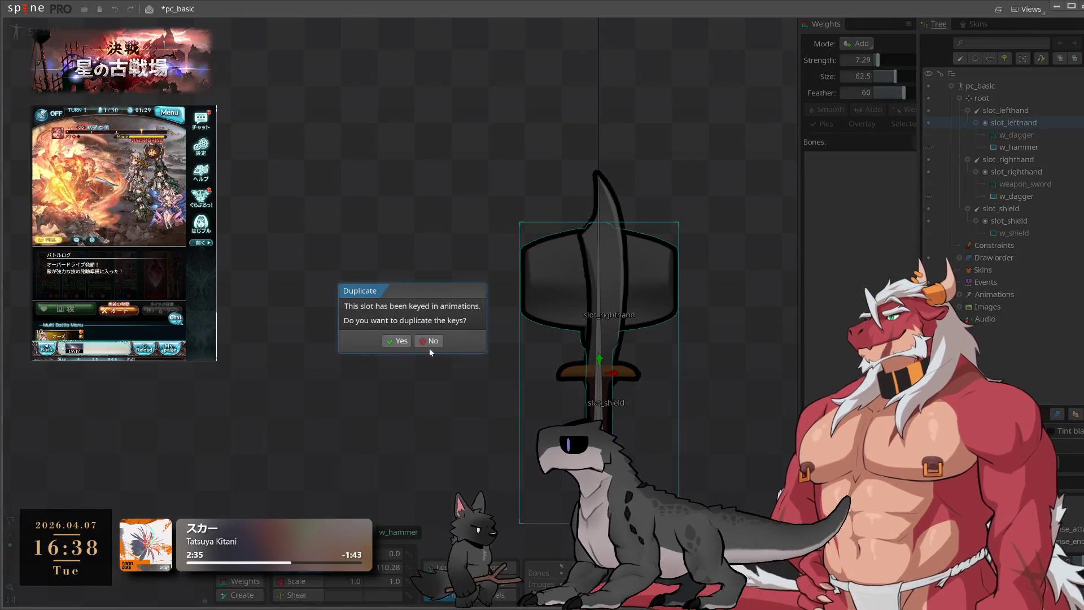
pyautogui.click(430, 342)
pyautogui.click(1011, 171)
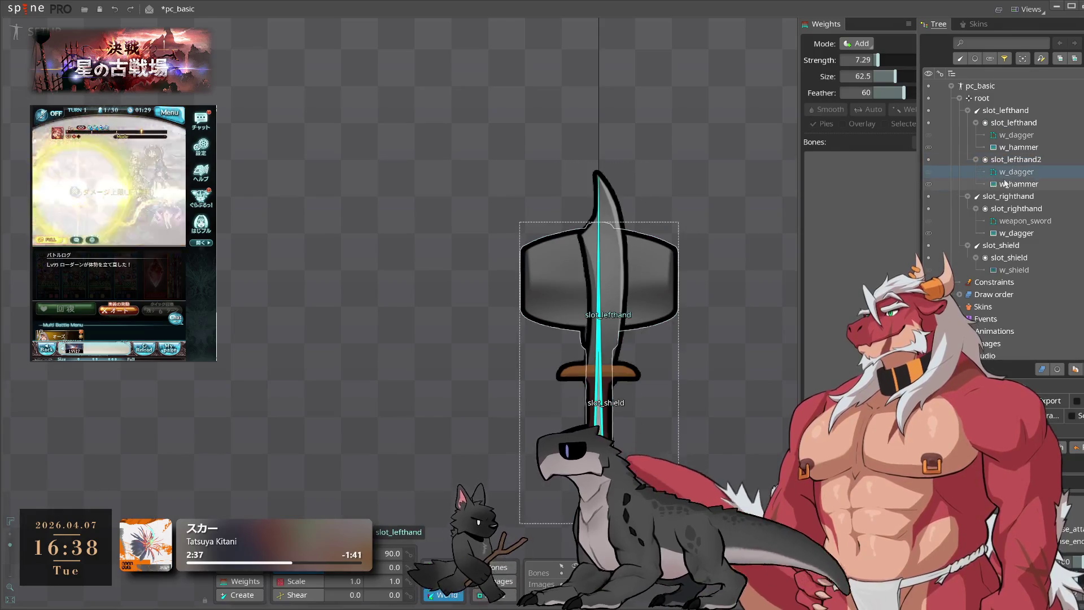
# Preview the c_buff and w_walk animations, check the draw order, and list all animations
pyautogui.hotkey('ctrl', 'Tab')
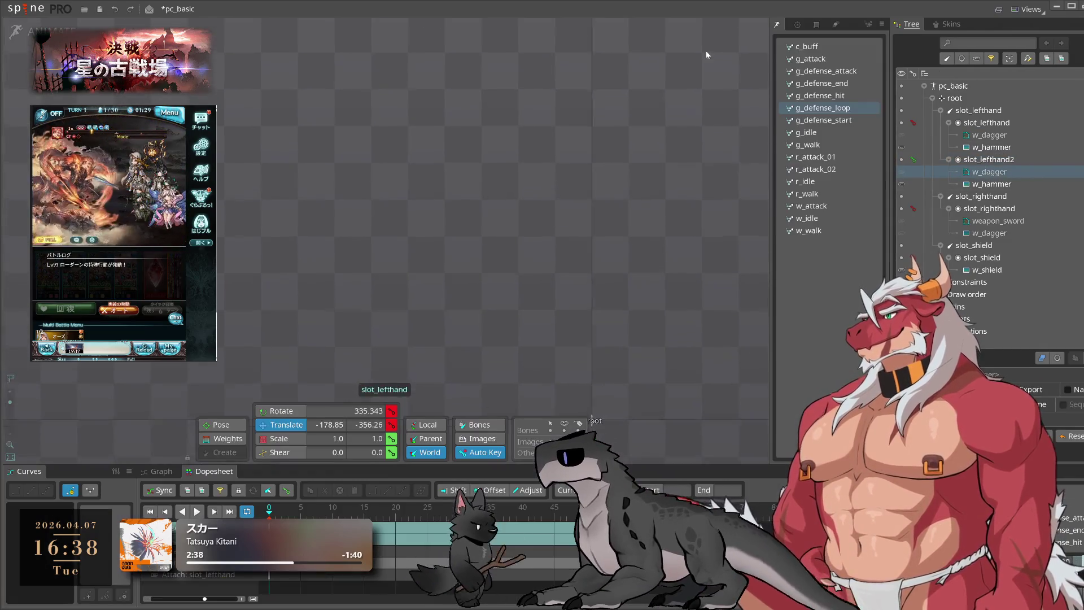
pyautogui.click(828, 50)
pyautogui.click(830, 229)
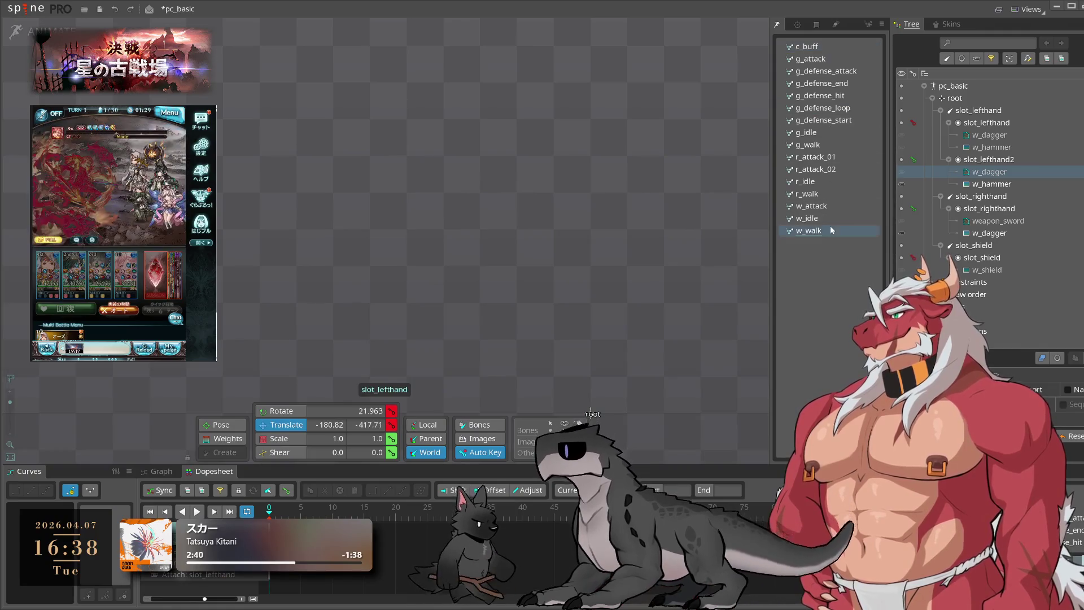
pyautogui.scroll(-4, 1017, 226)
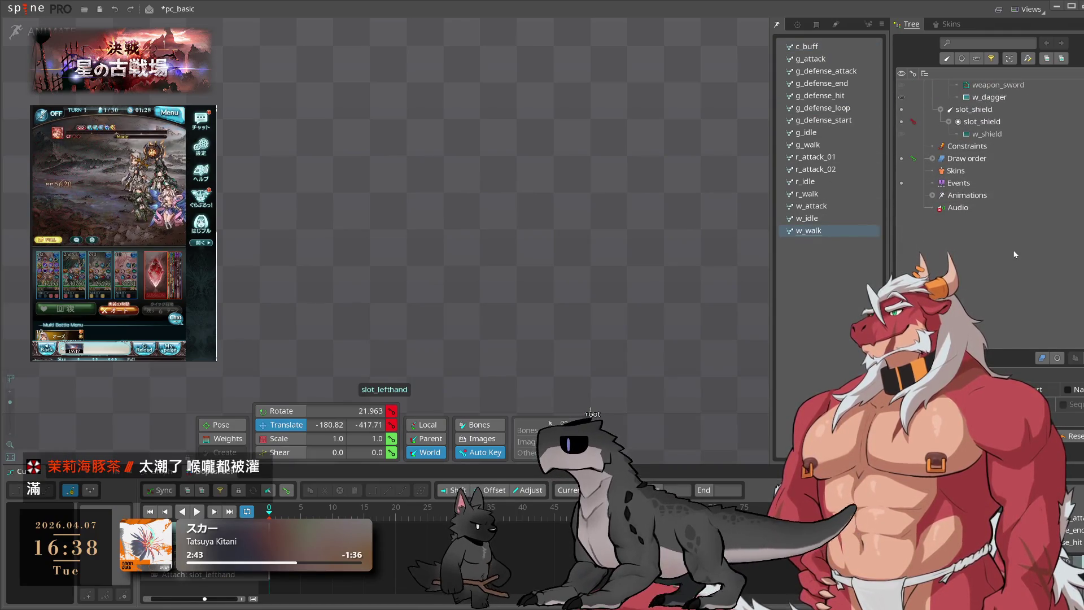
pyautogui.click(932, 159)
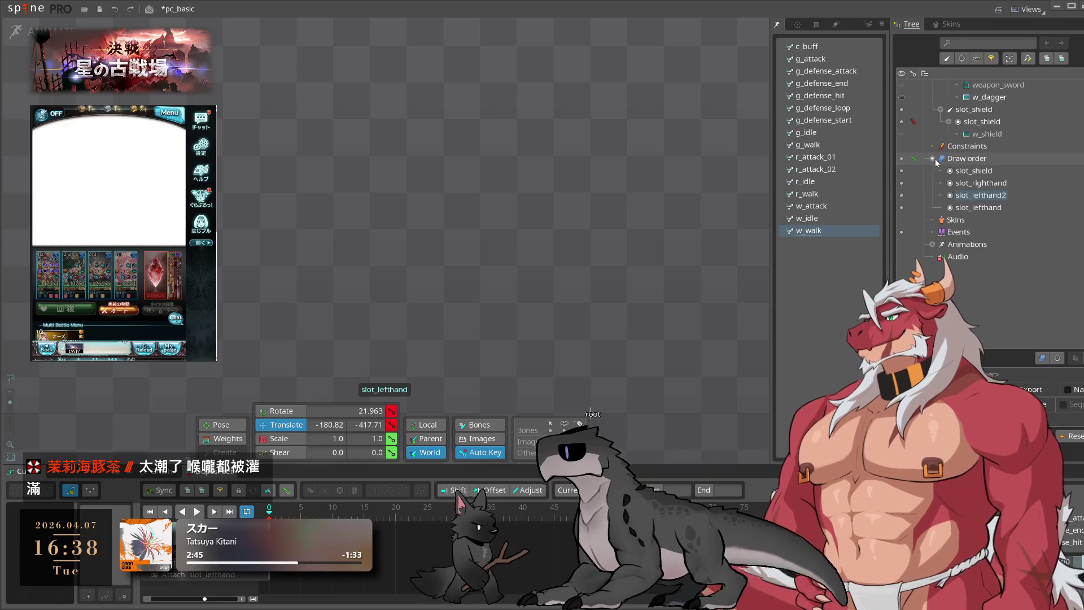
pyautogui.click(933, 158)
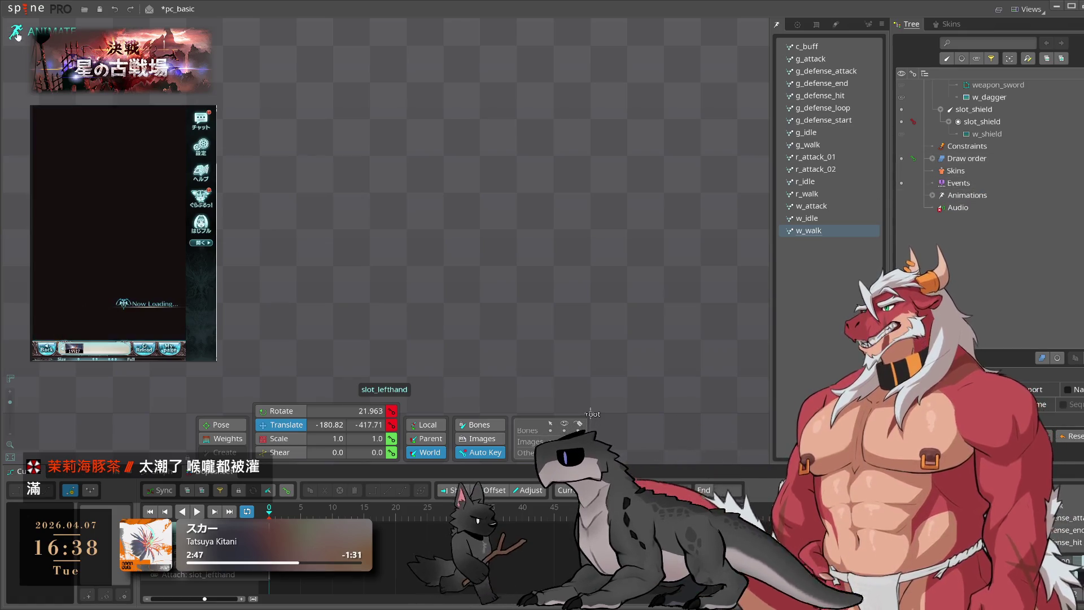
pyautogui.click(16, 35)
pyautogui.click(960, 195)
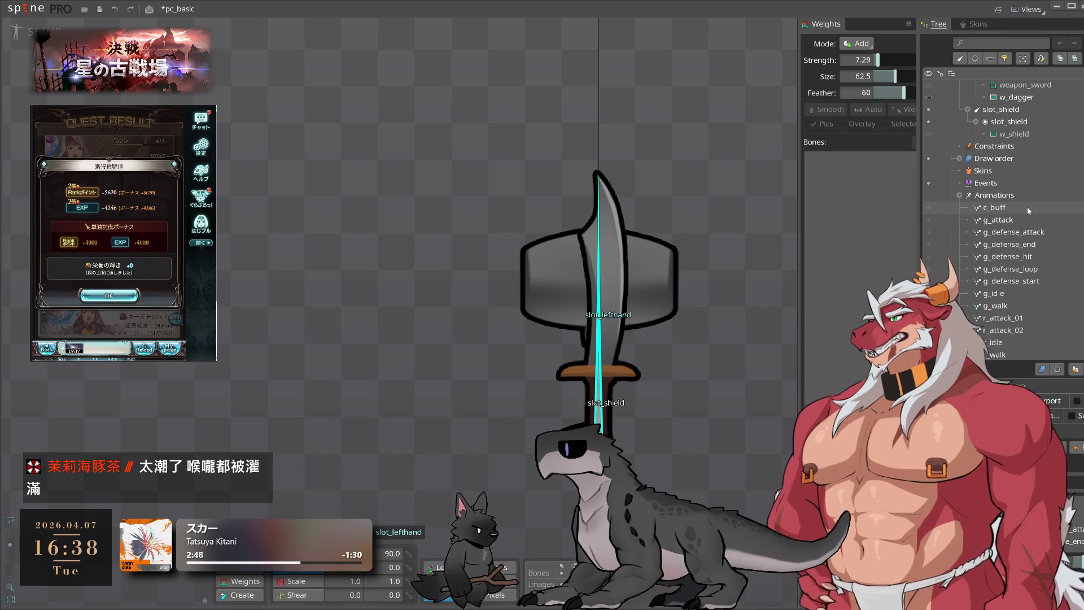
# Delete the animations from c_buff through w_walk, keeping only w_idle
pyautogui.scroll(-3, 1024, 210)
pyautogui.scroll(3, 1024, 236)
pyautogui.scroll(-3, 1025, 248)
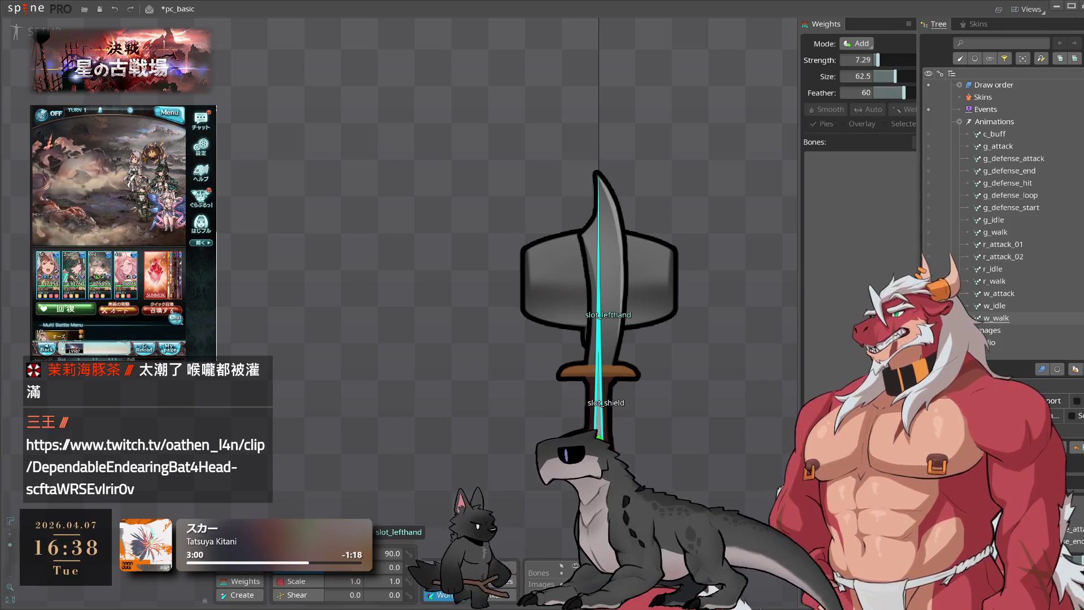
pyautogui.click(994, 134)
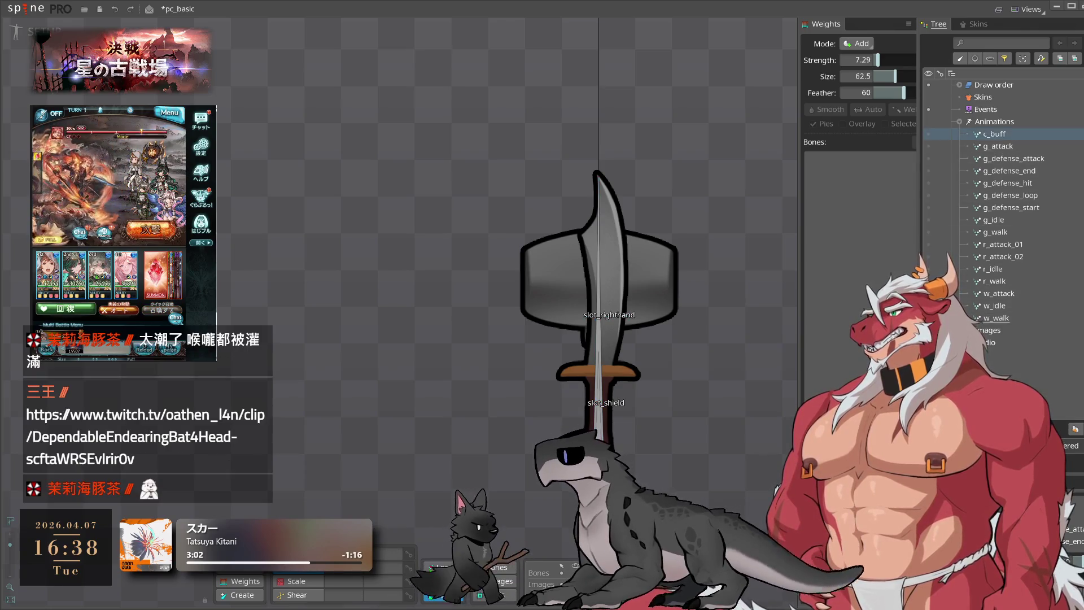
pyautogui.keyDown('shift'); pyautogui.click(1017, 318); pyautogui.keyUp('shift')
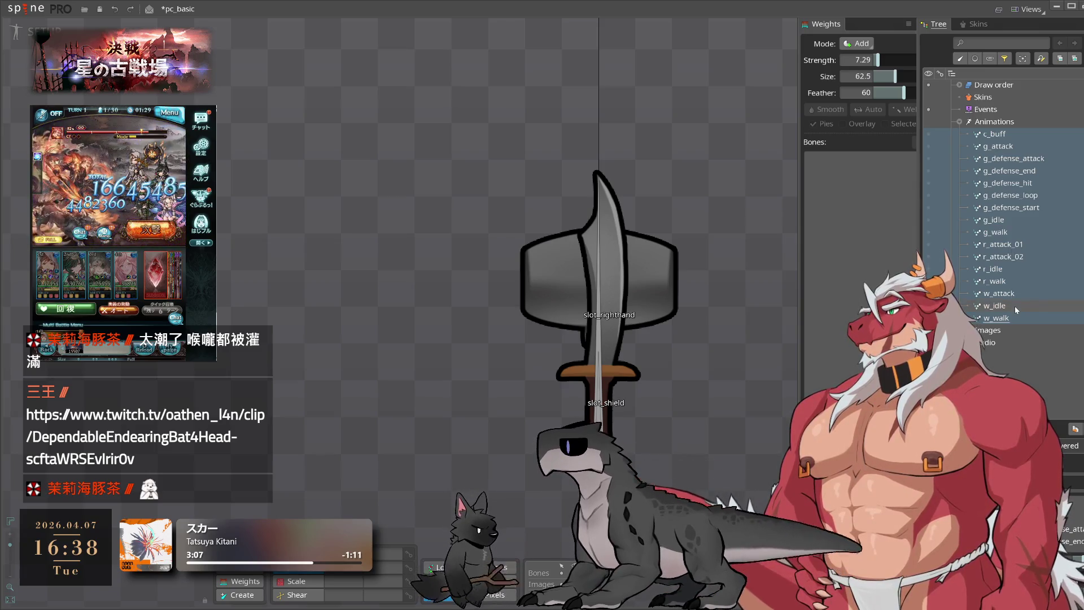
pyautogui.press('Delete')
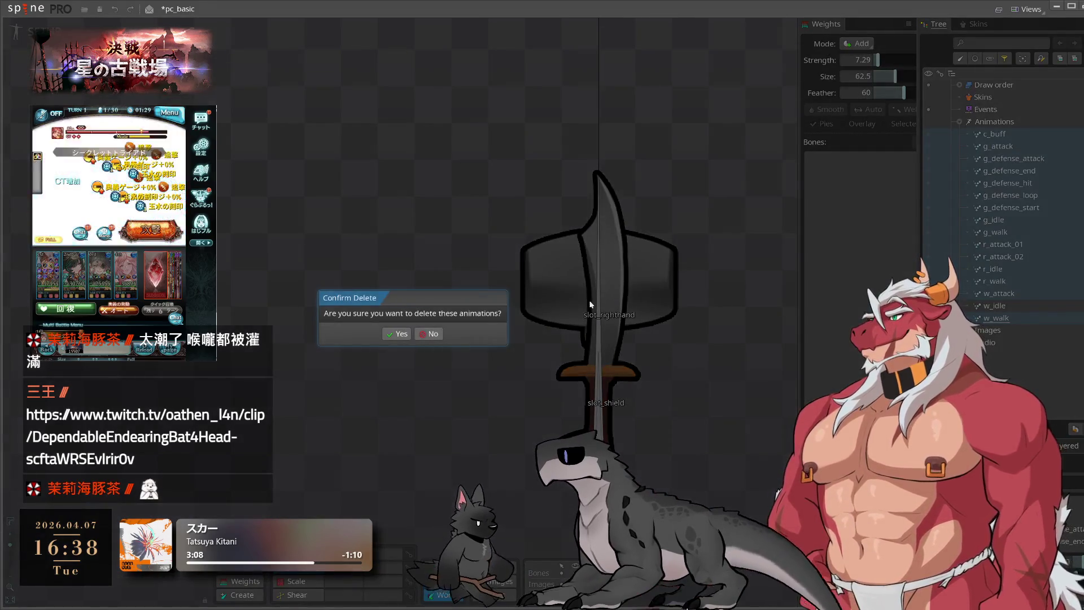
pyautogui.click(399, 333)
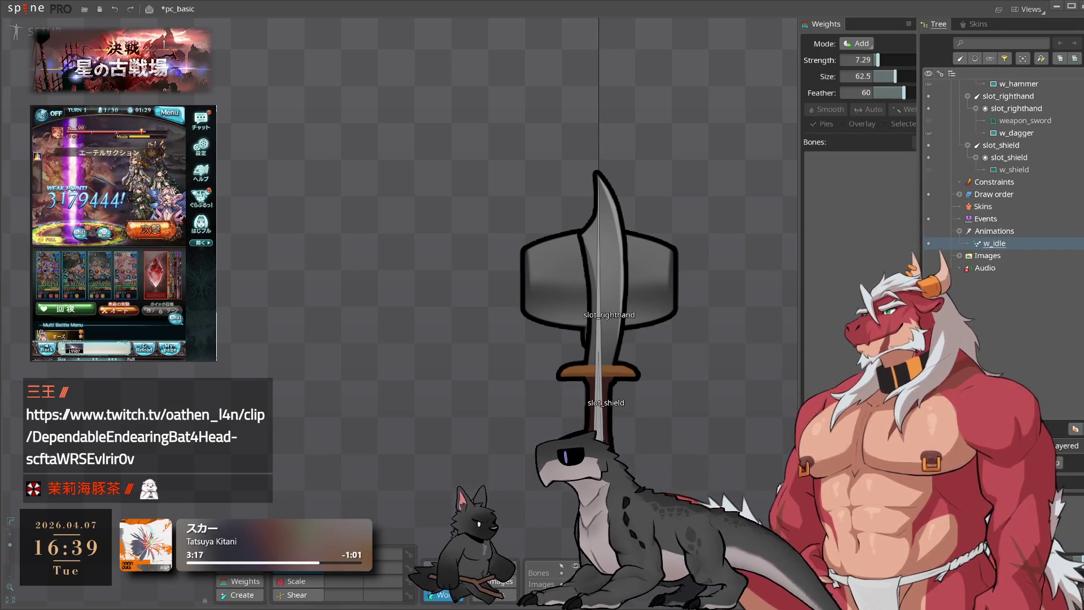
# Inspect the w_idle keys in an enlarged dopesheet, then return to setup mode
pyautogui.press('Tab')
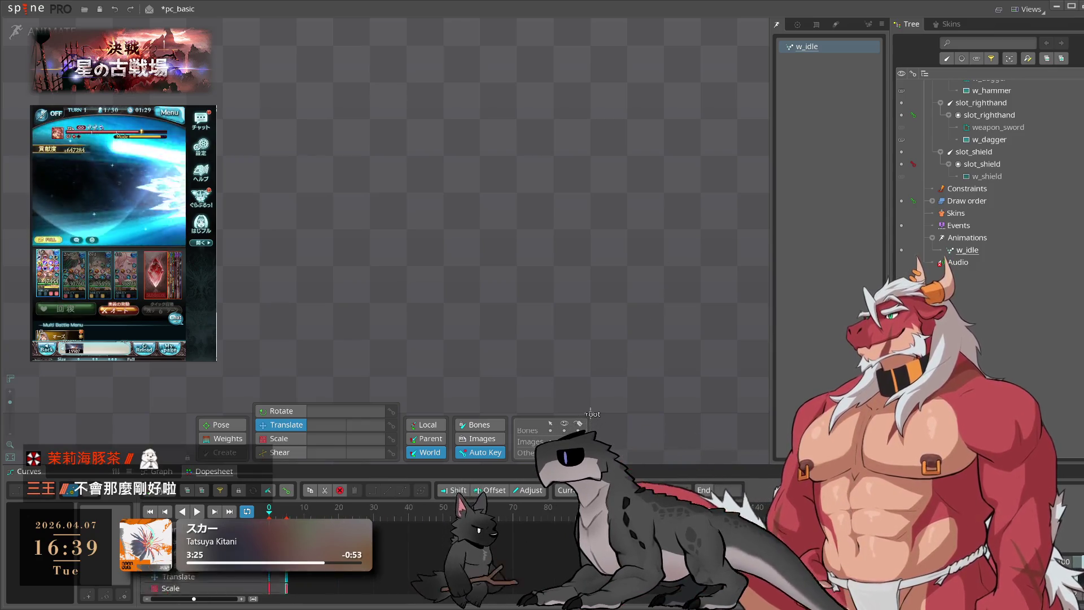
pyautogui.moveTo(350, 465); pyautogui.dragTo(350, 328)
pyautogui.moveTo(259, 387); pyautogui.dragTo(333, 420)
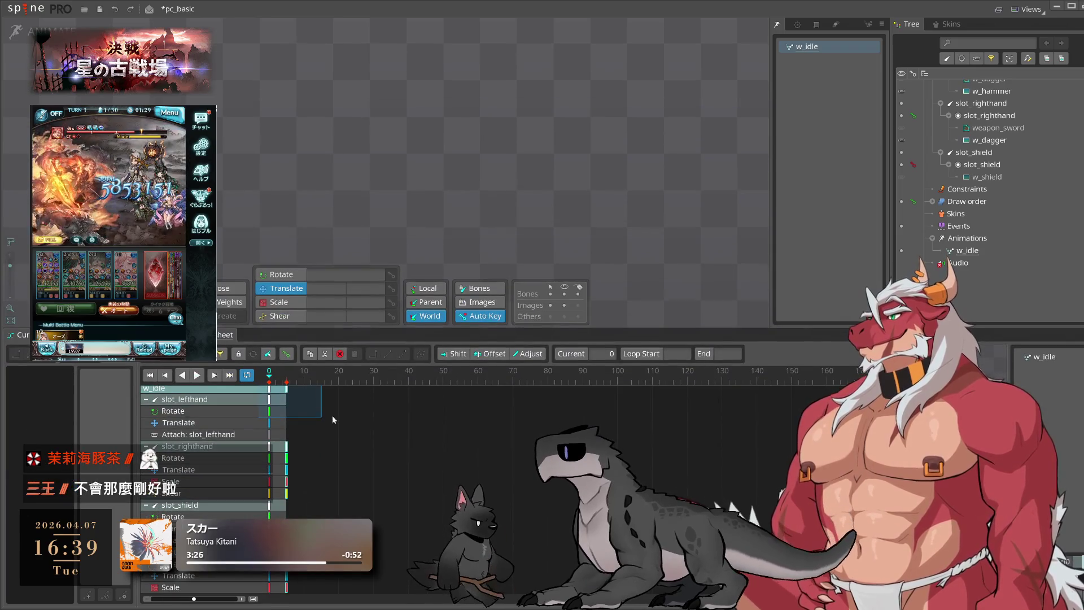
pyautogui.scroll(-5, 586, 187)
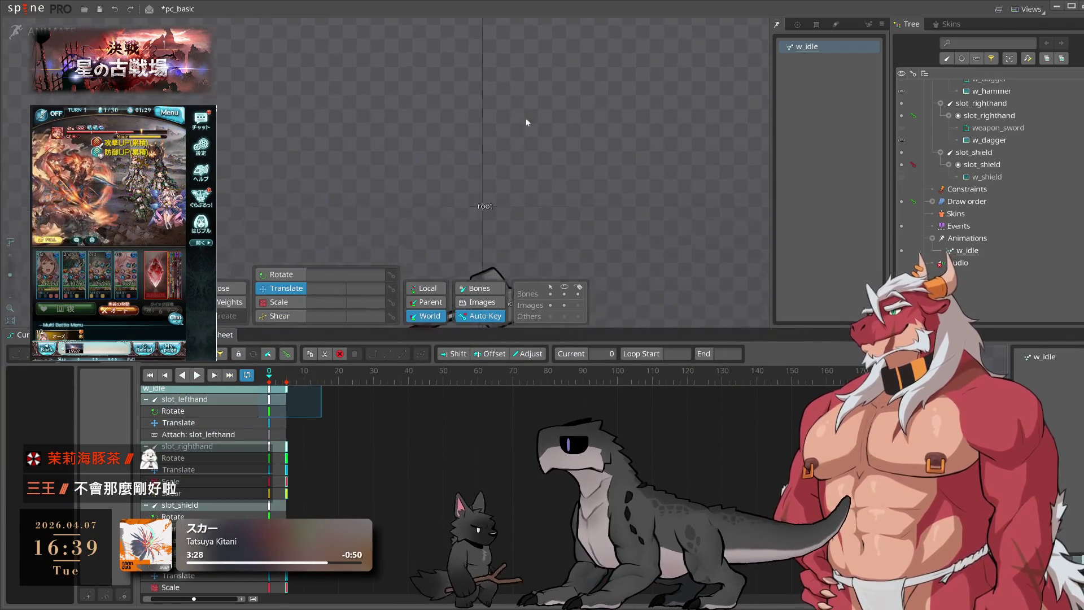
pyautogui.press('Tab')
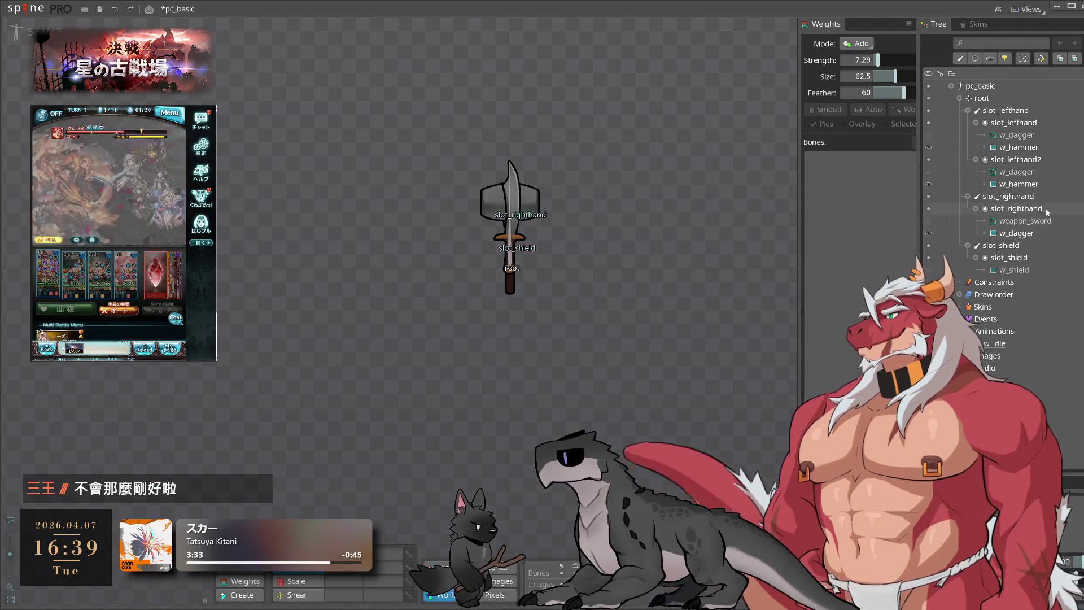
# Remove the dagger from slot_lefthand and the hammer from slot_lefthand2
pyautogui.click(1017, 135)
pyautogui.press('Delete')
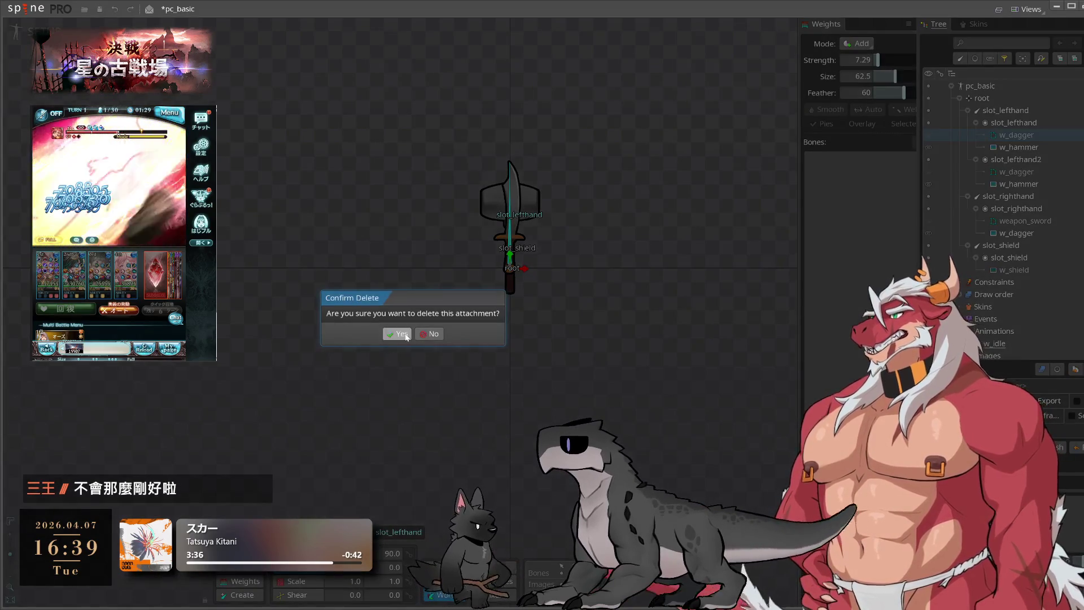
pyautogui.click(405, 333)
pyautogui.press('Delete')
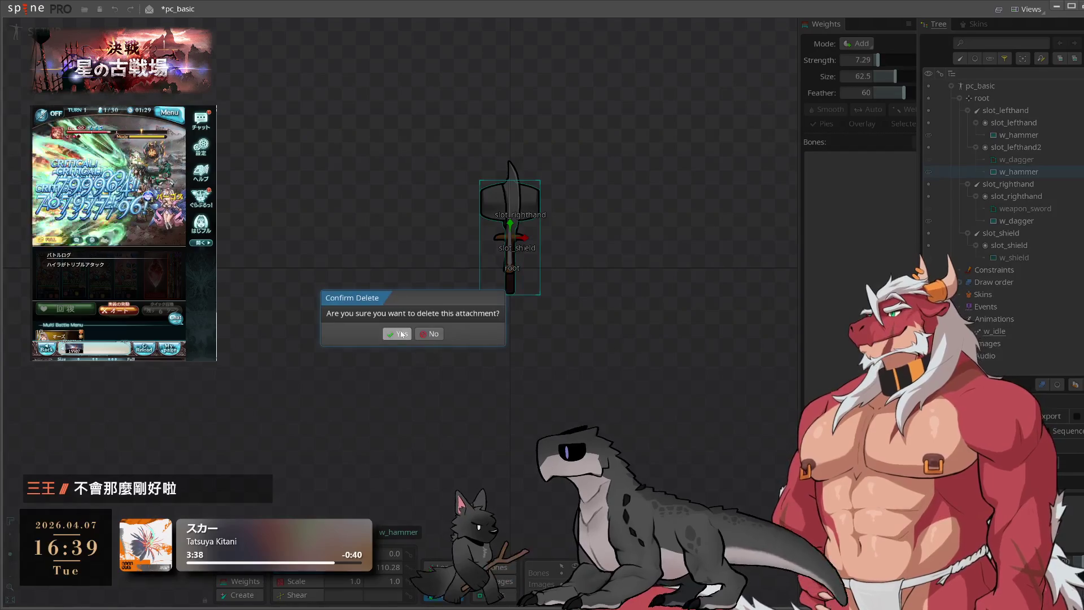
pyautogui.click(402, 333)
# Move the four slots directly under root and delete the three hand and shield bones
pyautogui.click(1042, 183)
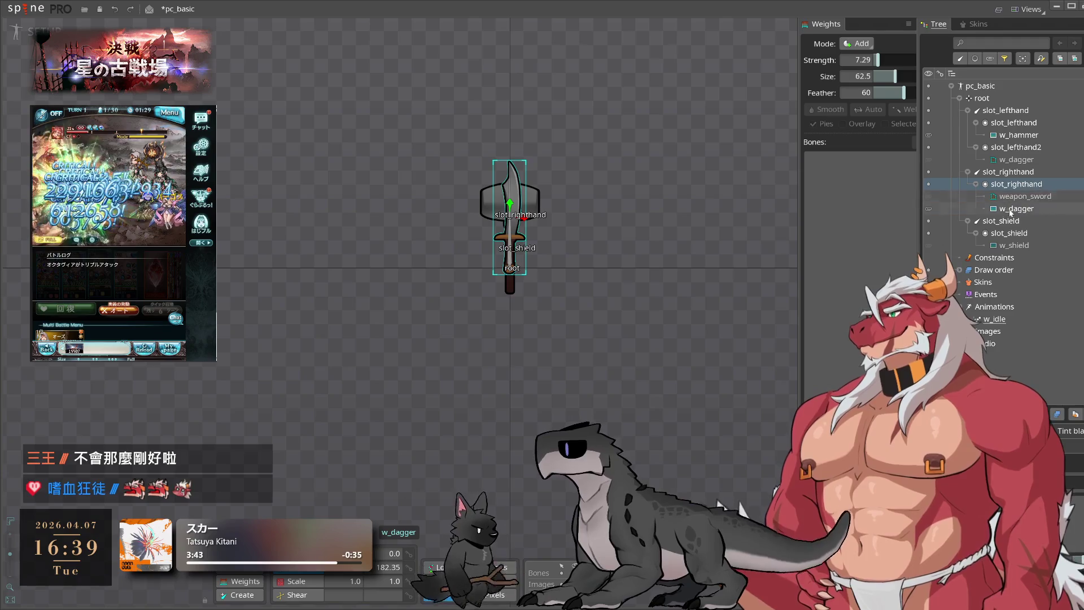
pyautogui.keyDown('ctrl'); pyautogui.click(1005, 146); pyautogui.keyUp('ctrl')
pyautogui.keyDown('ctrl'); pyautogui.click(1014, 122); pyautogui.keyUp('ctrl')
pyautogui.moveTo(1016, 184); pyautogui.dragTo(990, 99)
pyautogui.moveTo(1005, 221); pyautogui.dragTo(1007, 242)
pyautogui.press('Delete')
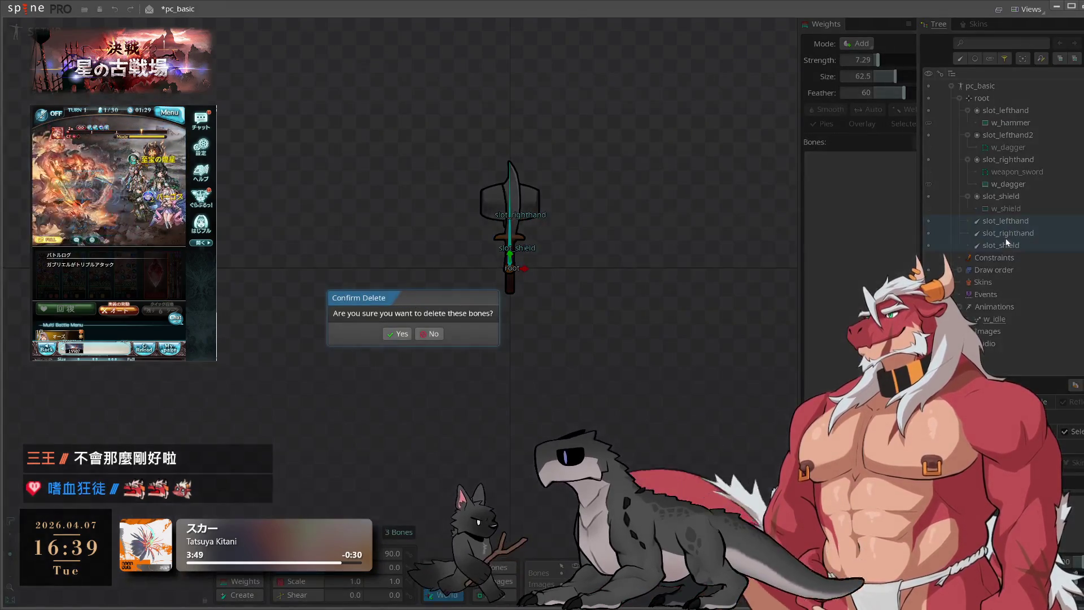
pyautogui.click(398, 334)
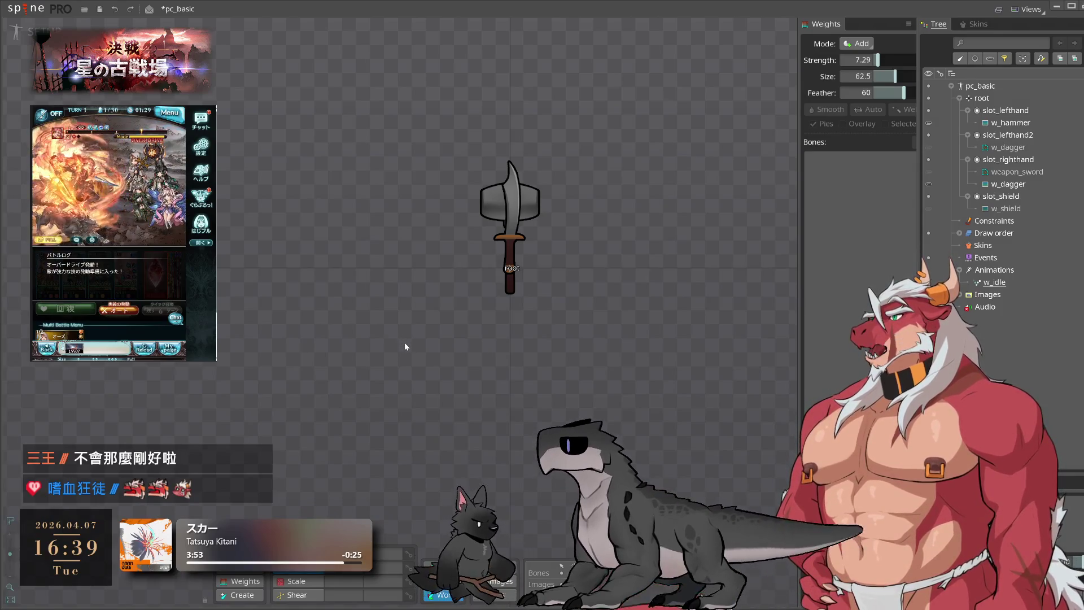
# Duplicate slot_righthand as slot_righthand2, removing weapon_sword from the original and the dagger from the copy
pyautogui.click(1009, 184)
pyautogui.hotkey('ctrl', 'd')
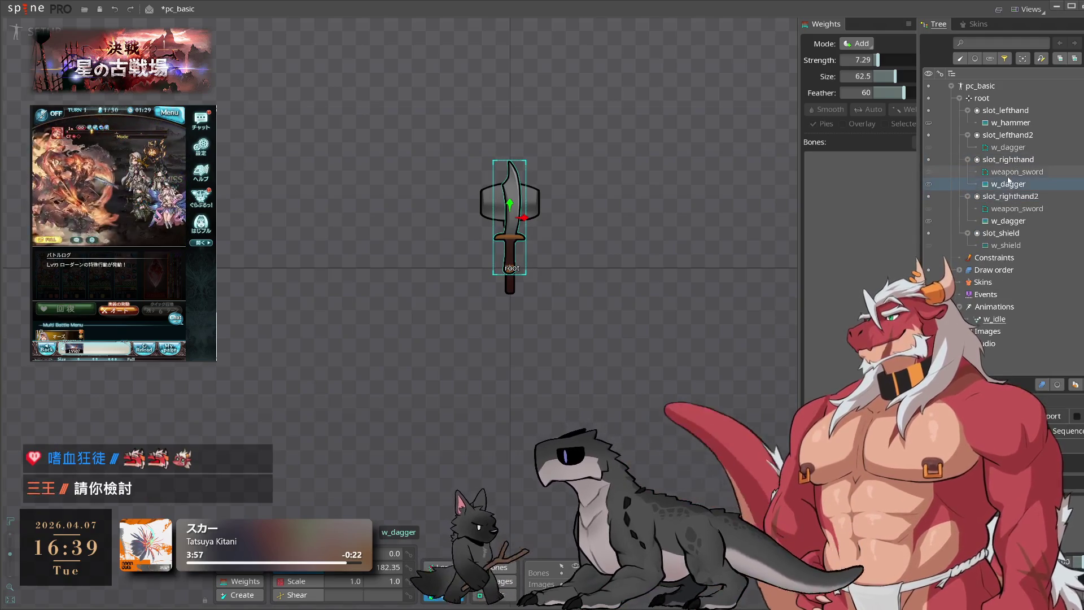
pyautogui.click(1011, 172)
pyautogui.press('Delete')
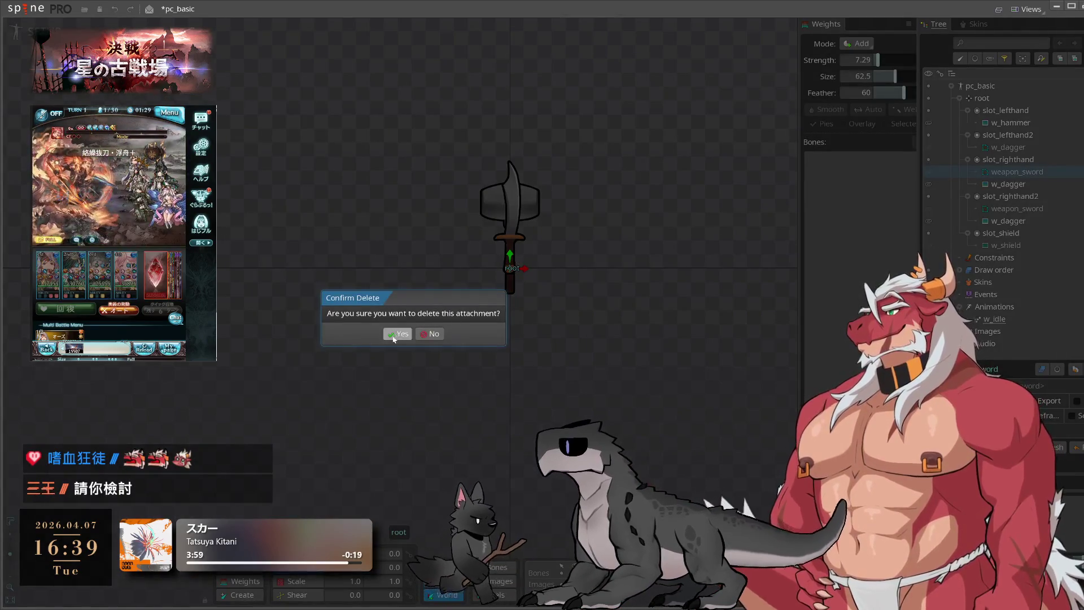
pyautogui.click(394, 334)
pyautogui.click(1008, 209)
pyautogui.press('Delete')
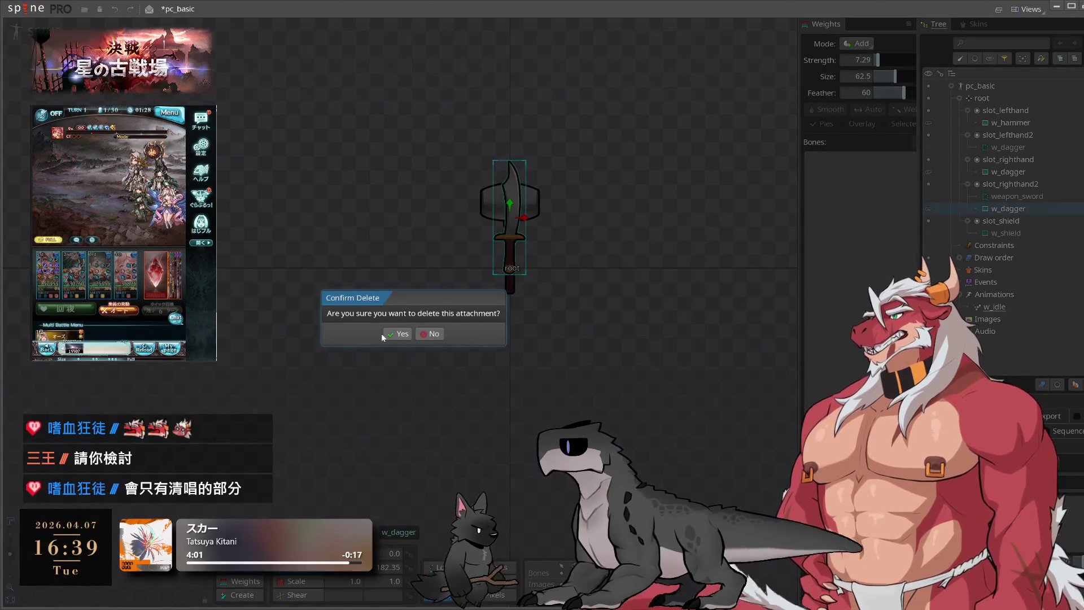
pyautogui.click(398, 334)
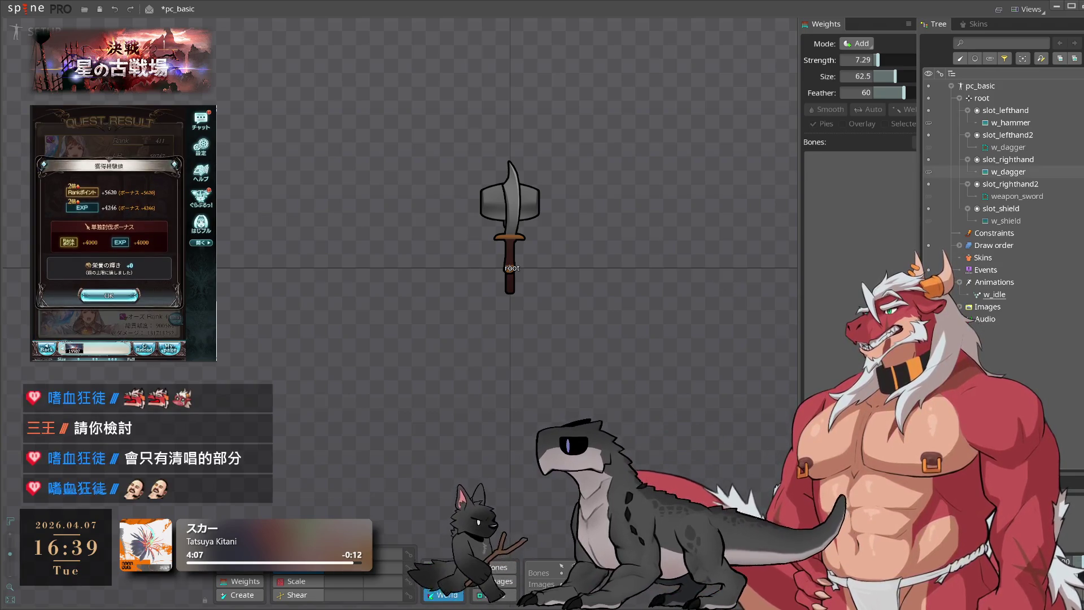
# Dismiss a side prompt and check slot_lefthand's w_hammer and slot_lefthand2's dagger
pyautogui.click(142, 329)
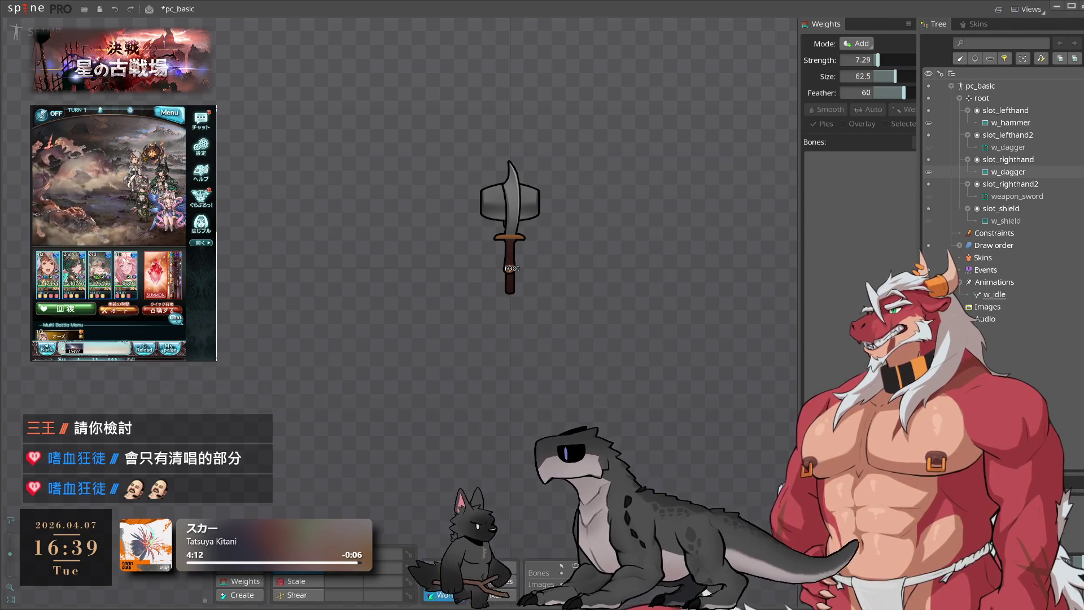
pyautogui.click(1023, 112)
pyautogui.click(1023, 122)
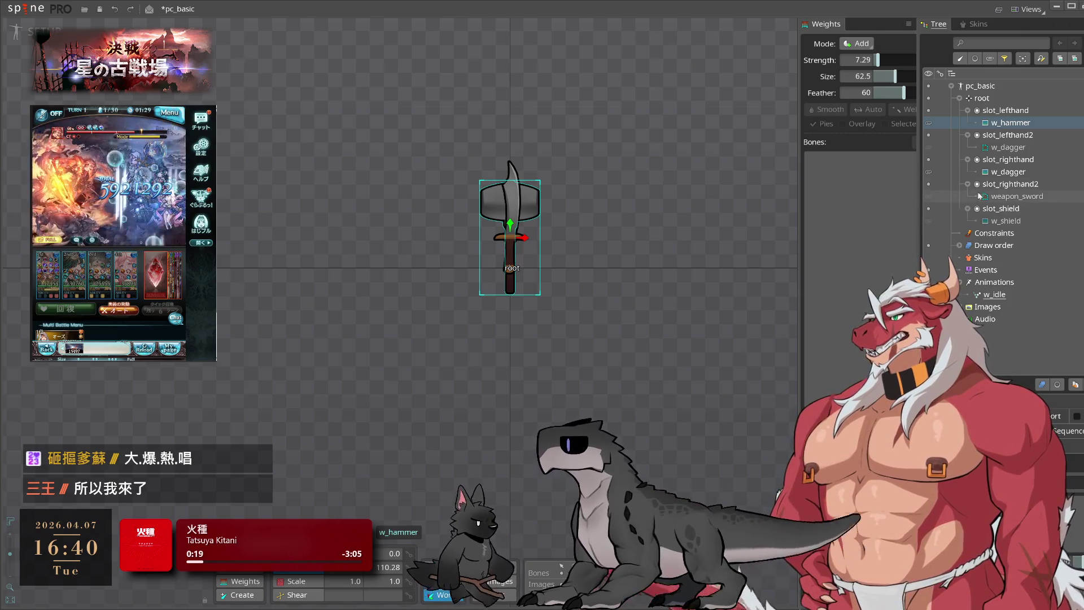
pyautogui.click(1021, 147)
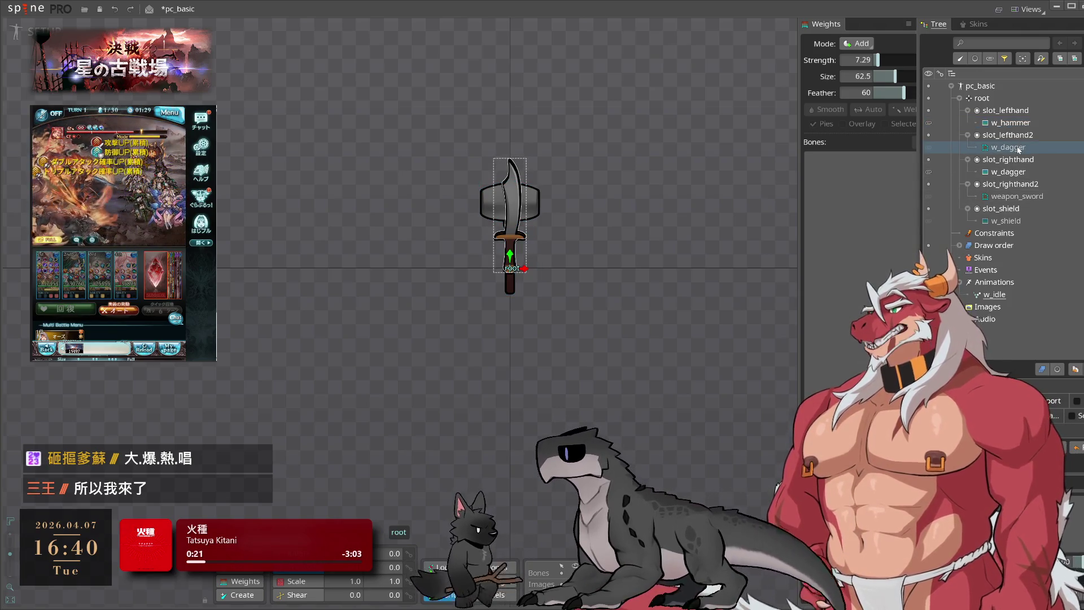
pyautogui.moveTo(1020, 149)
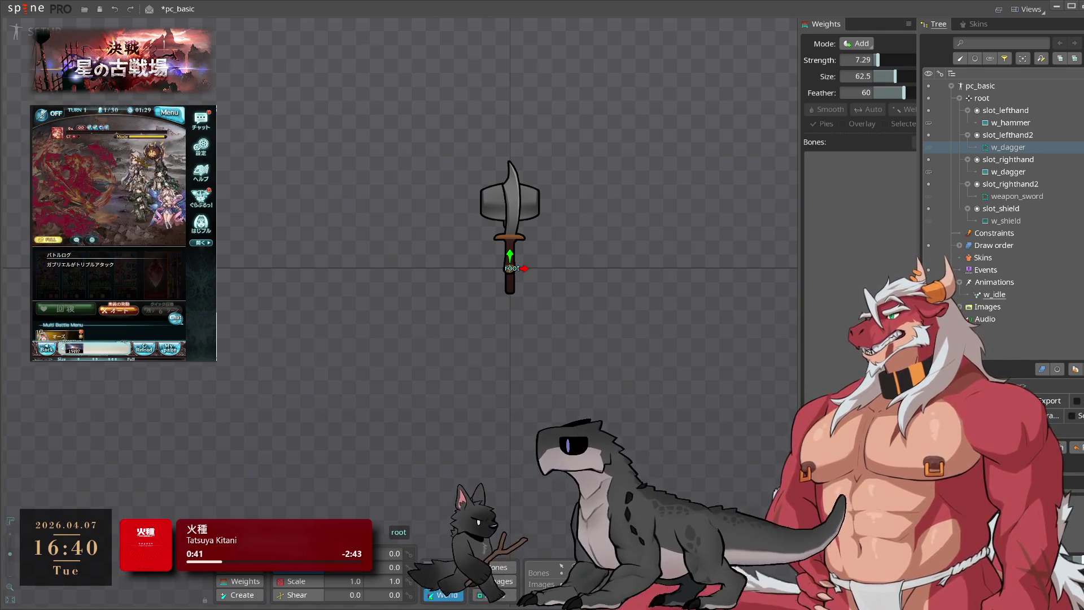
pyautogui.scroll(3, 712, 294)
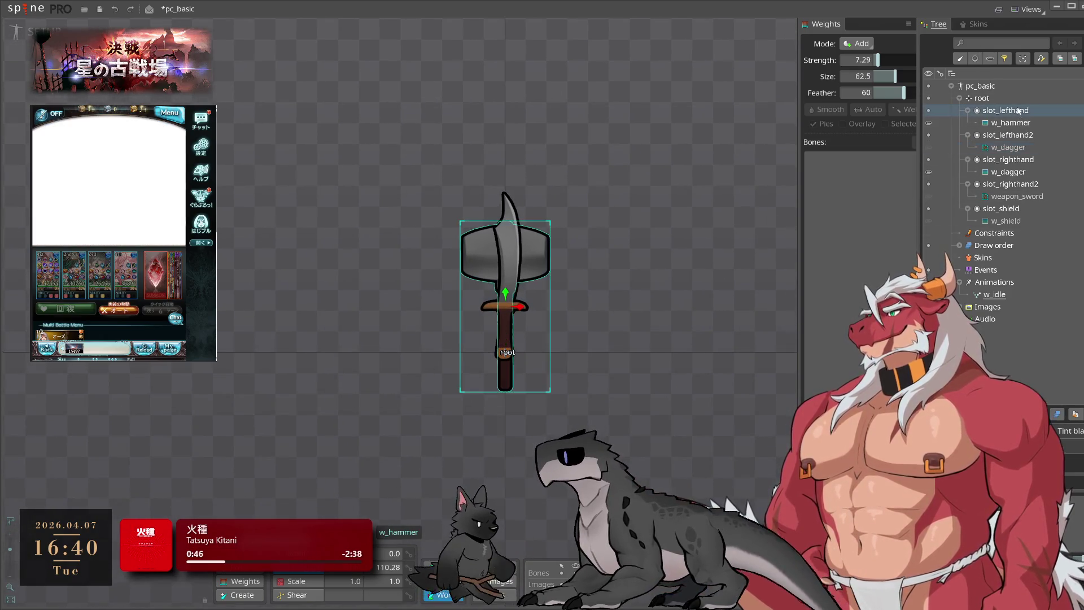
# Review each slot's attachment: the dagger, the shield slot, w_hammer and slot_lefthand
pyautogui.click(1009, 172)
pyautogui.click(1013, 209)
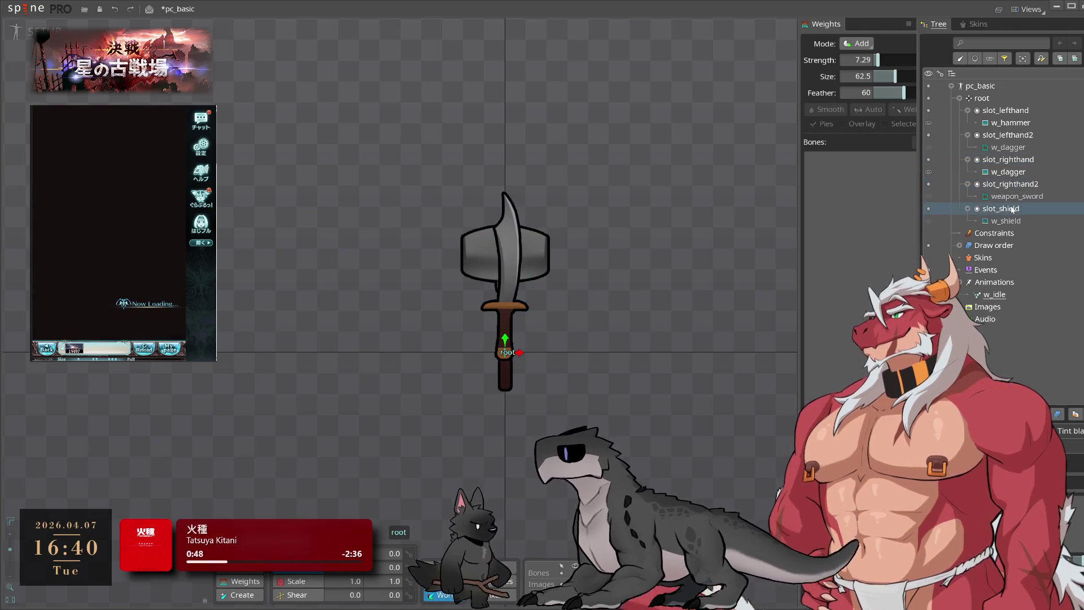
pyautogui.scroll(3, 545, 260)
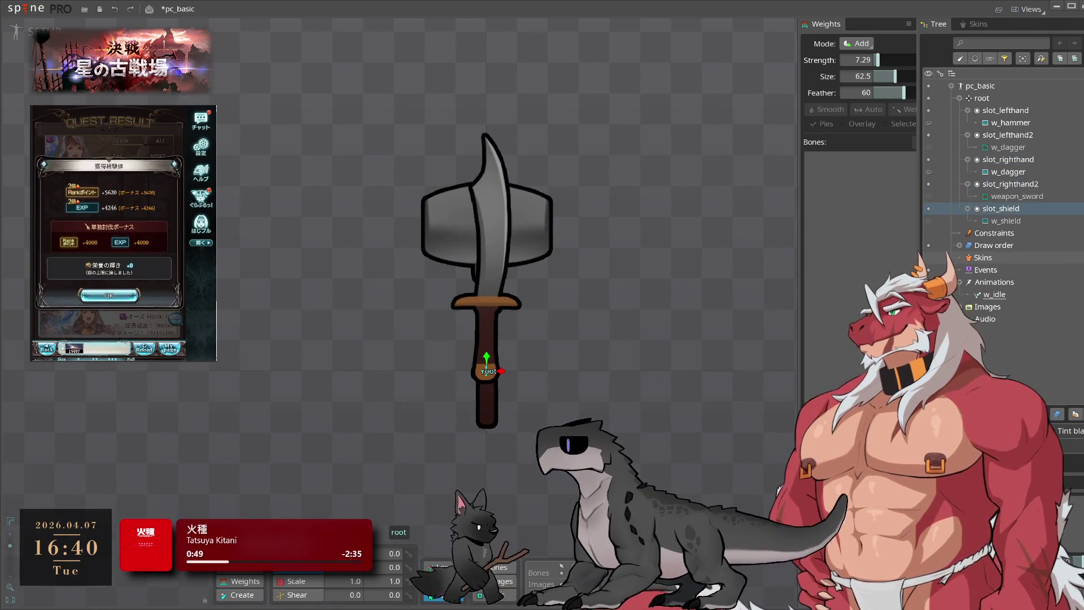
pyautogui.scroll(2, 518, 316)
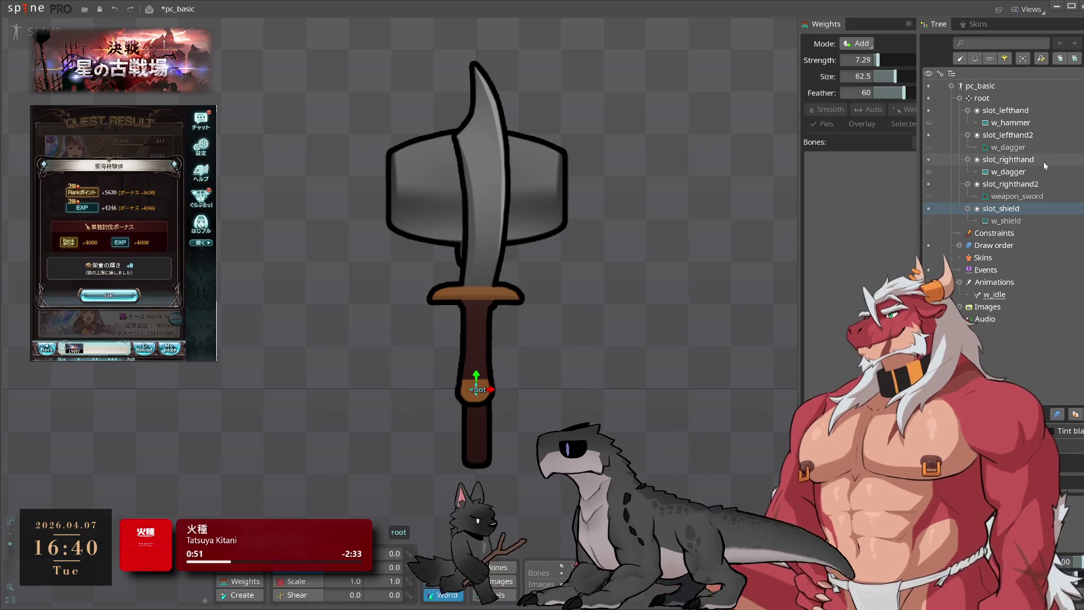
pyautogui.click(1015, 158)
pyautogui.click(1015, 124)
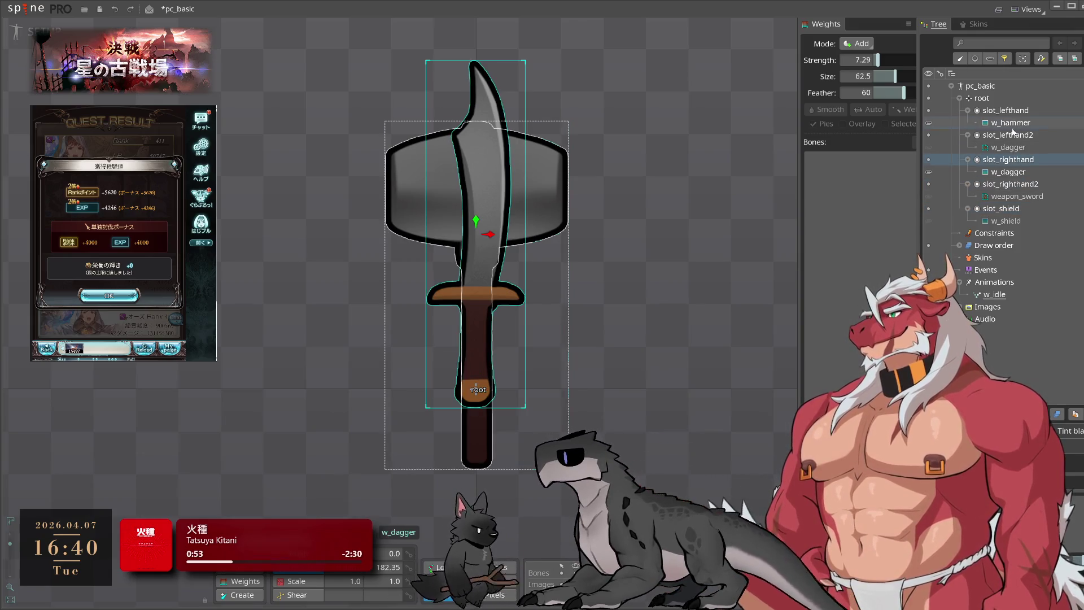
pyautogui.click(1017, 137)
pyautogui.click(1017, 111)
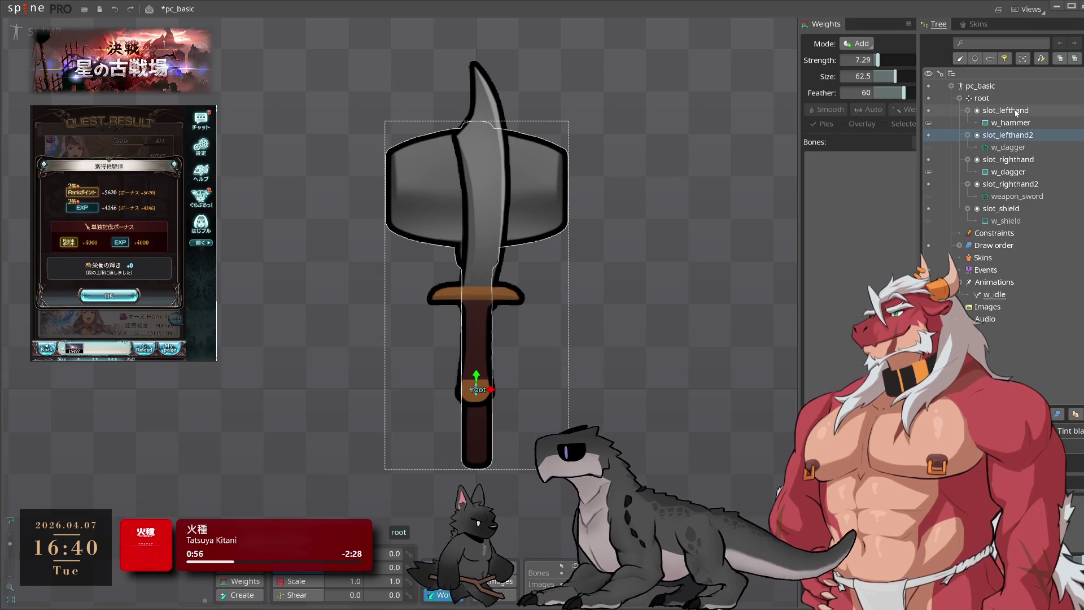
pyautogui.moveTo(1017, 112)
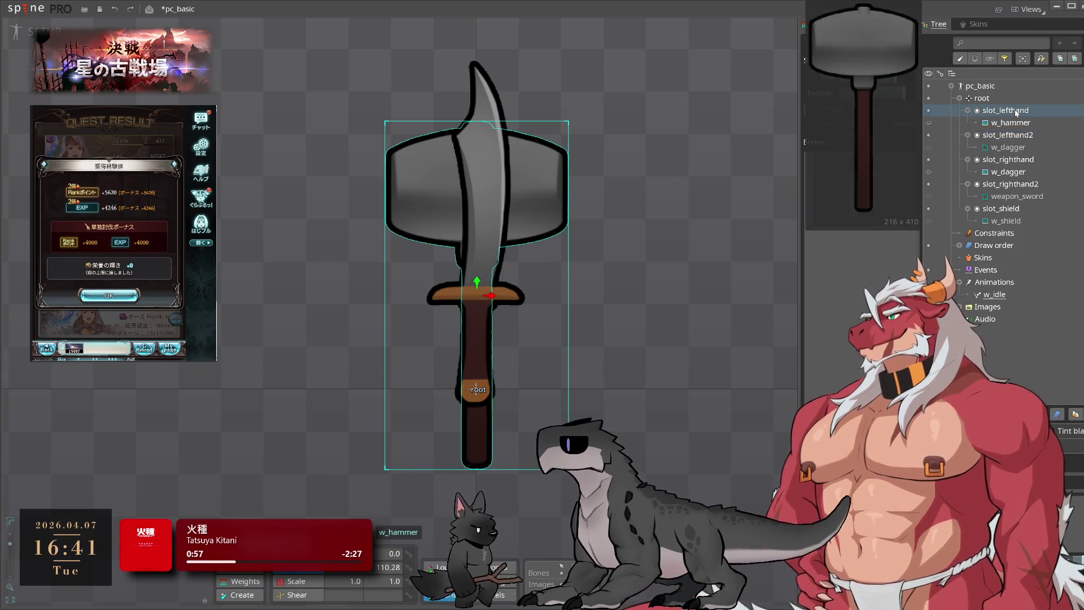
# Show the sword and shield together on the canvas, then open the Spine main menu
pyautogui.click(257, 322)
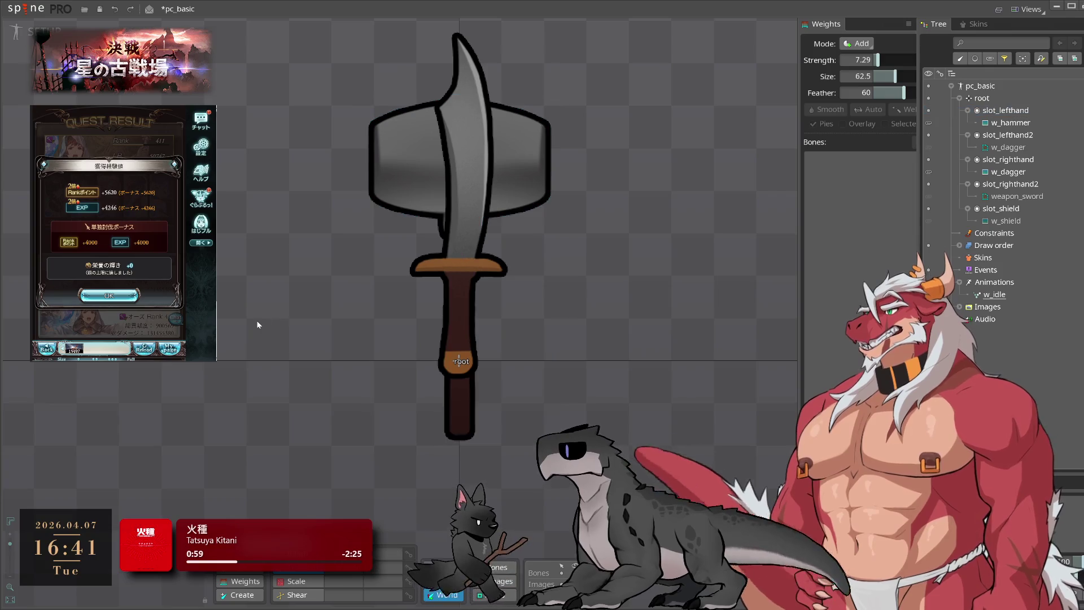
pyautogui.click(930, 196)
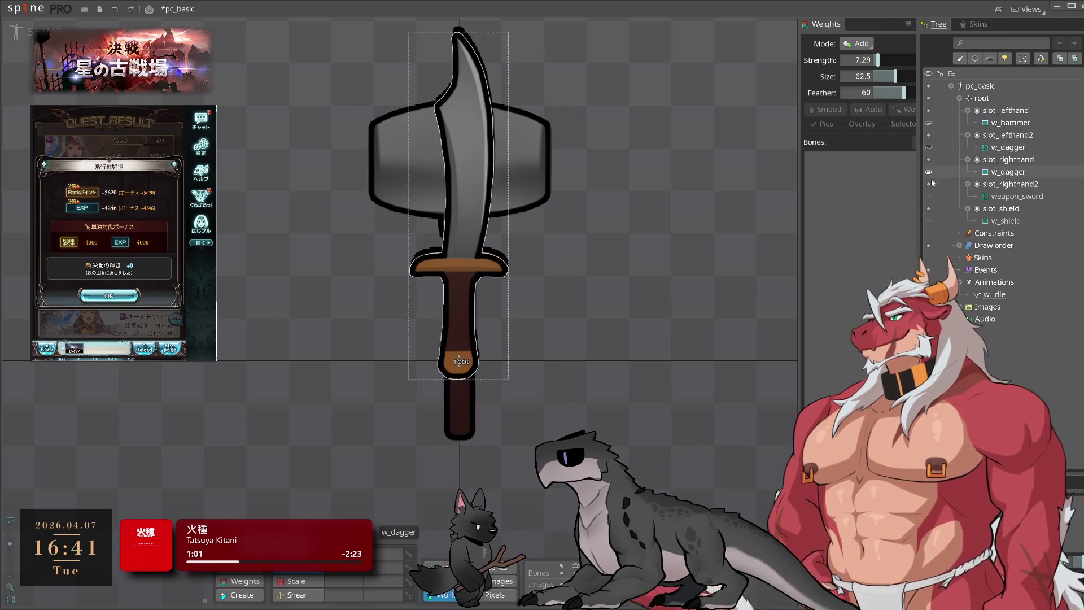
pyautogui.click(929, 221)
pyautogui.scroll(2, 561, 214)
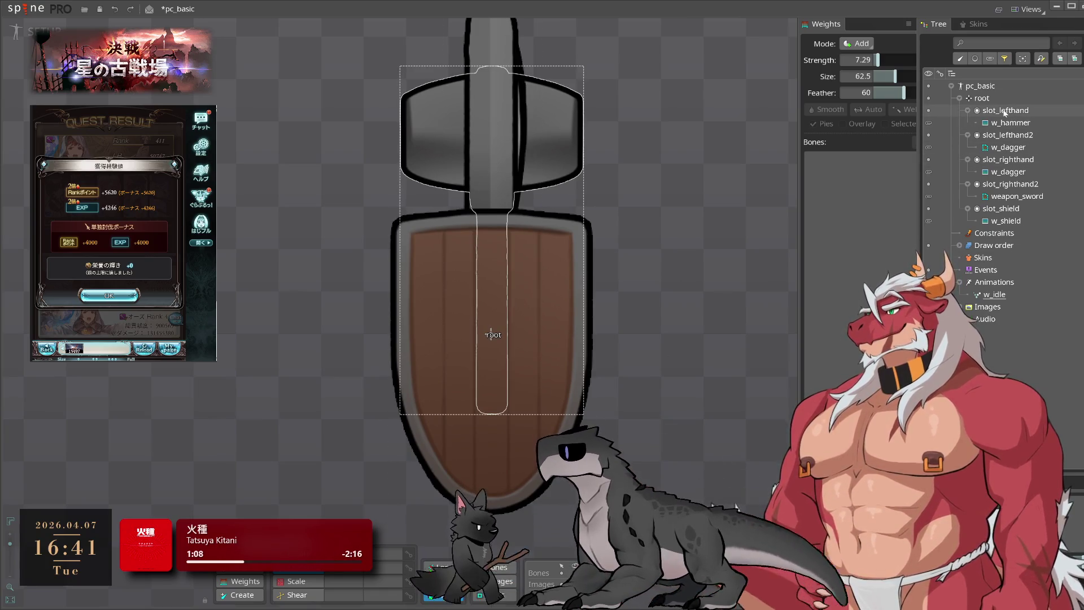
pyautogui.scroll(-2, 676, 215)
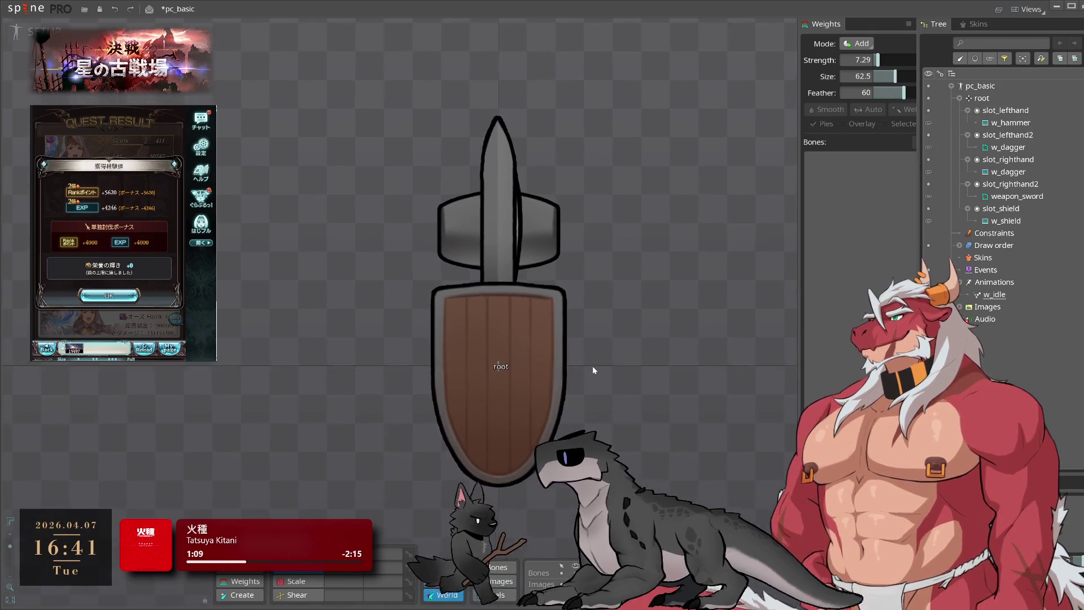
pyautogui.click(25, 9)
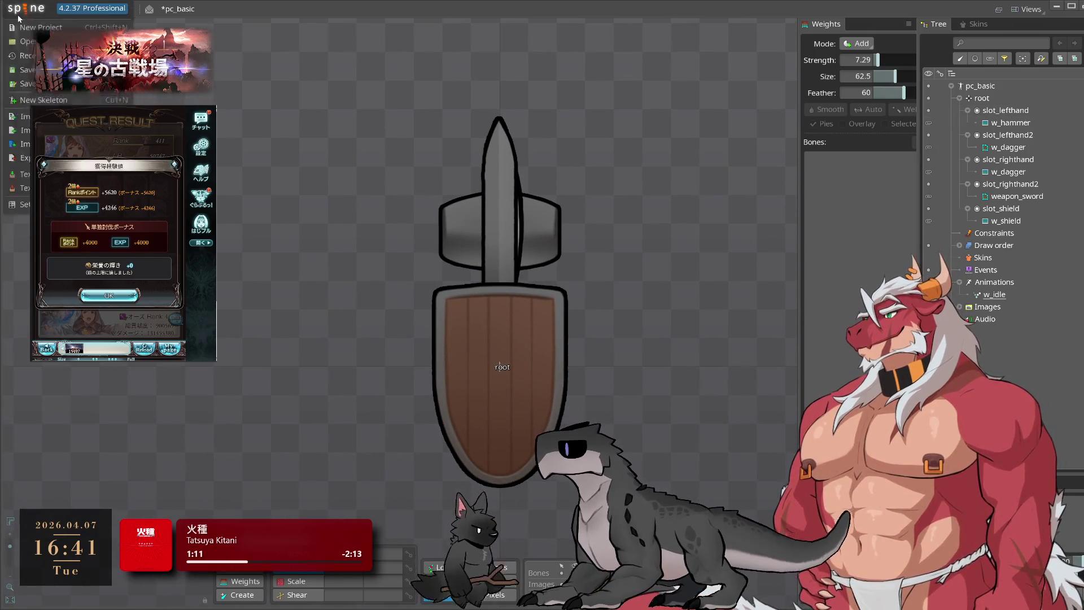
# Save the project under the new file name S, then glance at the Recent submenu
pyautogui.click(27, 81)
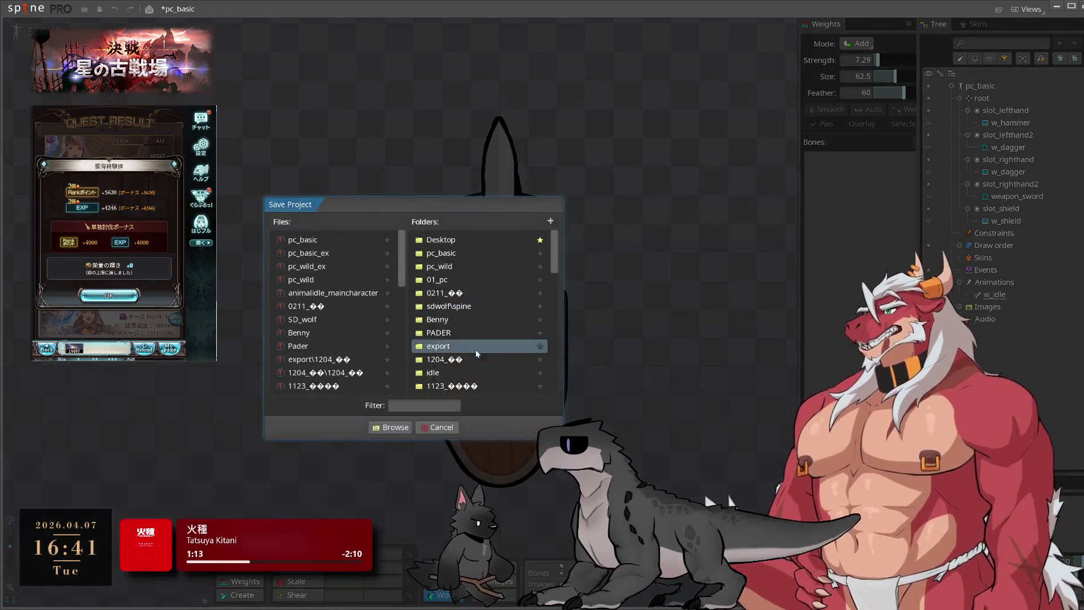
pyautogui.click(373, 429)
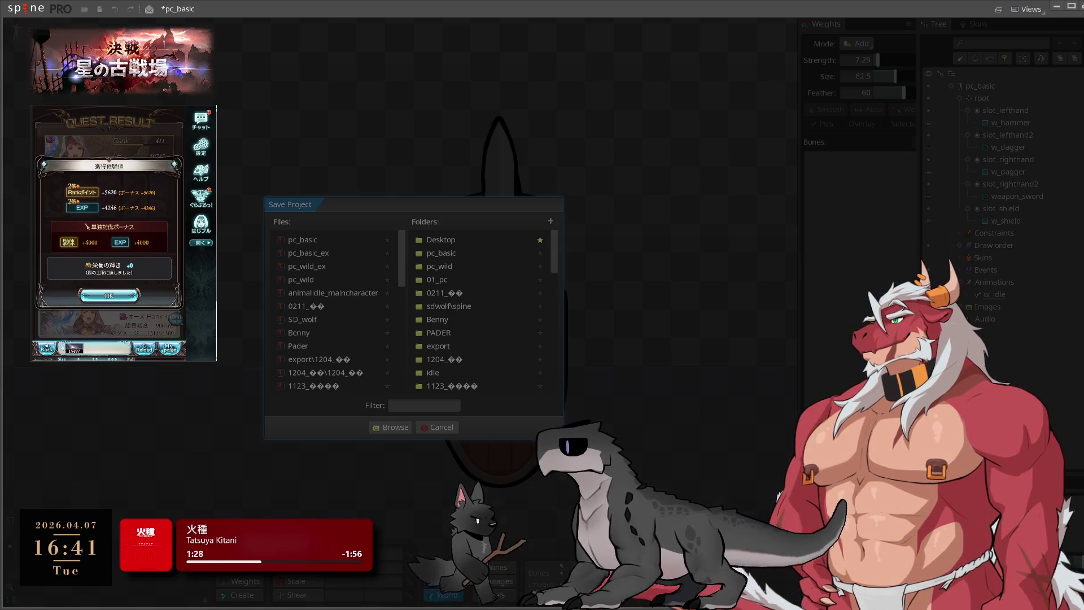
pyautogui.write('S')
pyautogui.press('Return')
pyautogui.click(25, 8)
pyautogui.moveTo(34, 54)
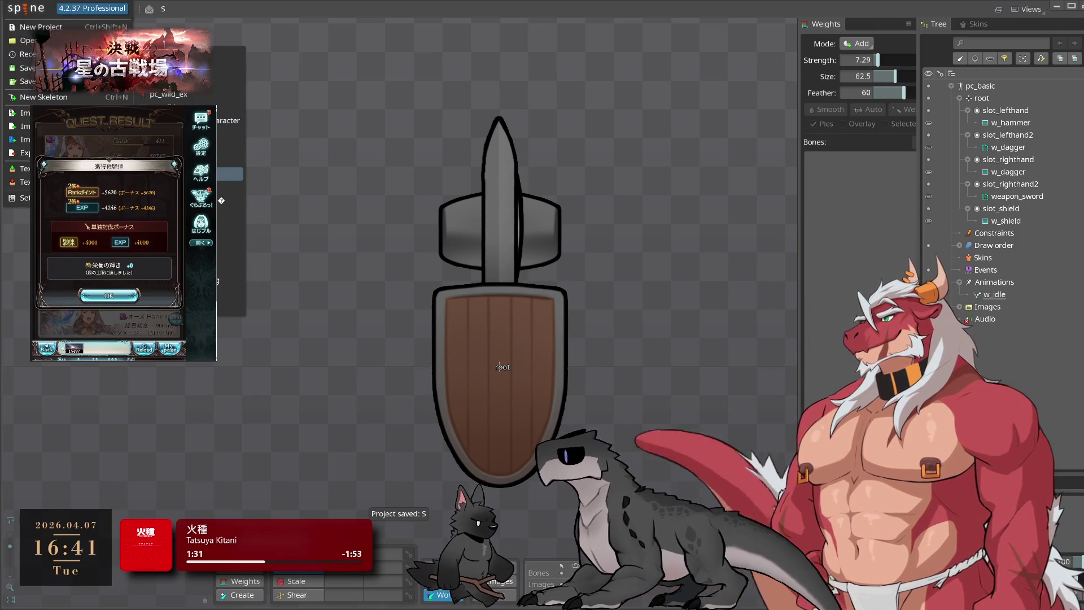
pyautogui.click(200, 466)
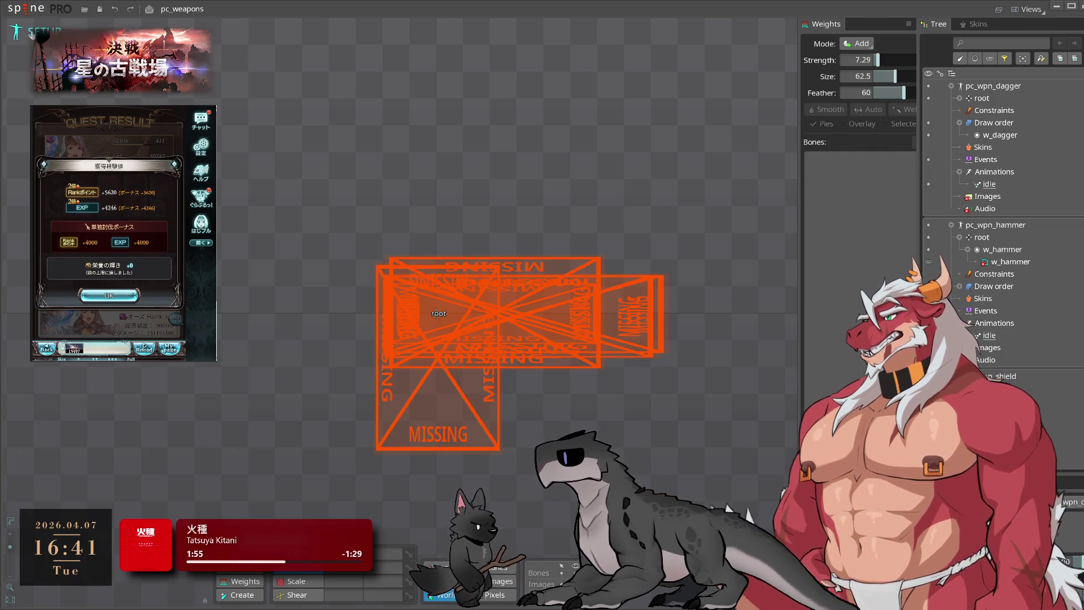
# Reopen project S from the Recent list and select the w_shield attachment
pyautogui.click(21, 8)
pyautogui.moveTo(23, 54)
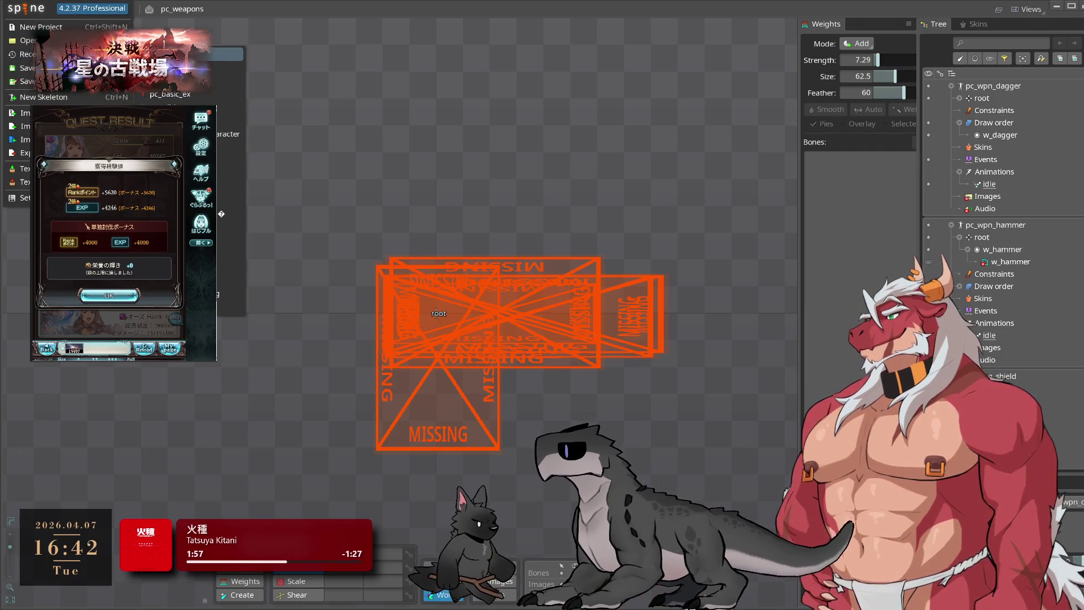
pyautogui.click(226, 68)
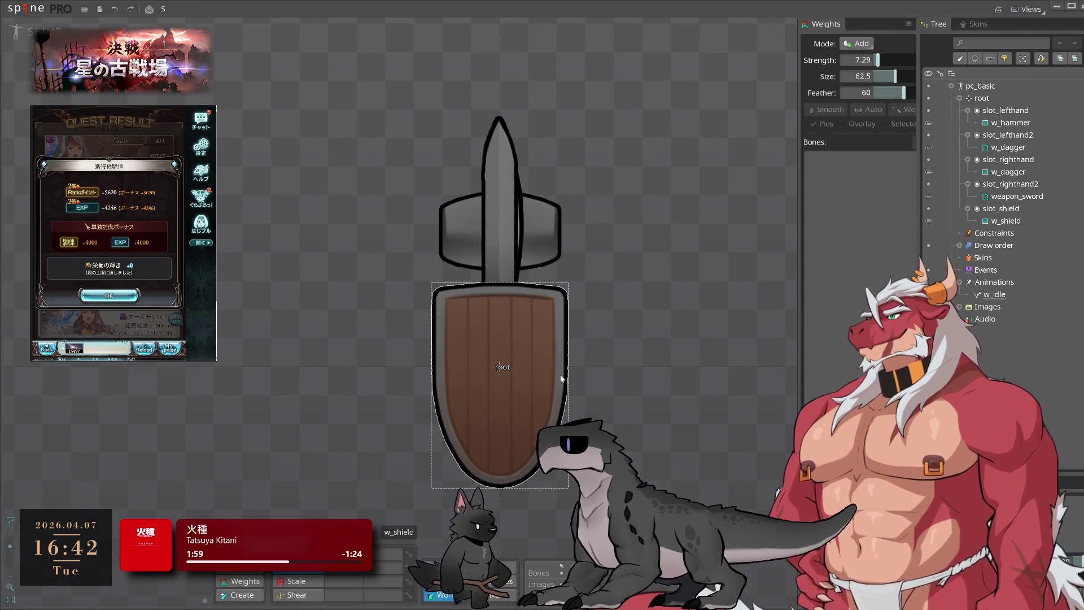
pyautogui.click(538, 384)
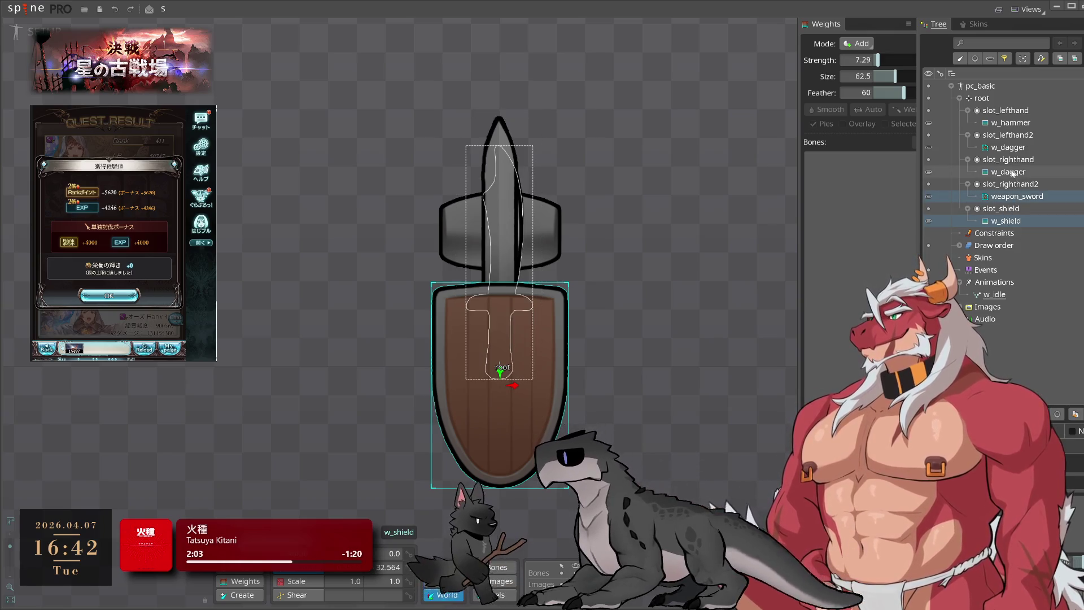
pyautogui.click(654, 221)
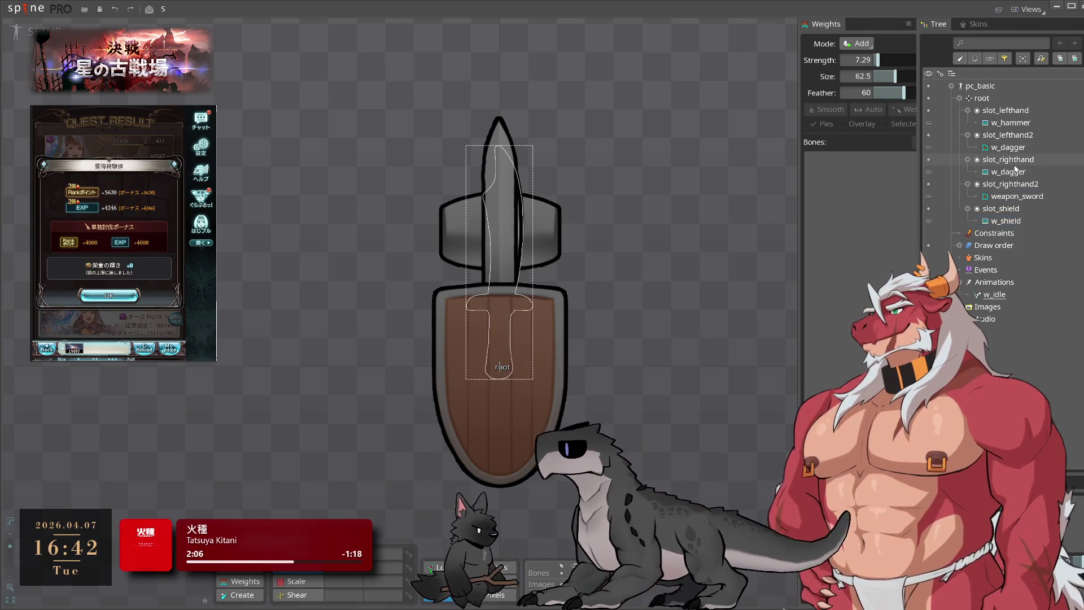
pyautogui.click(961, 99)
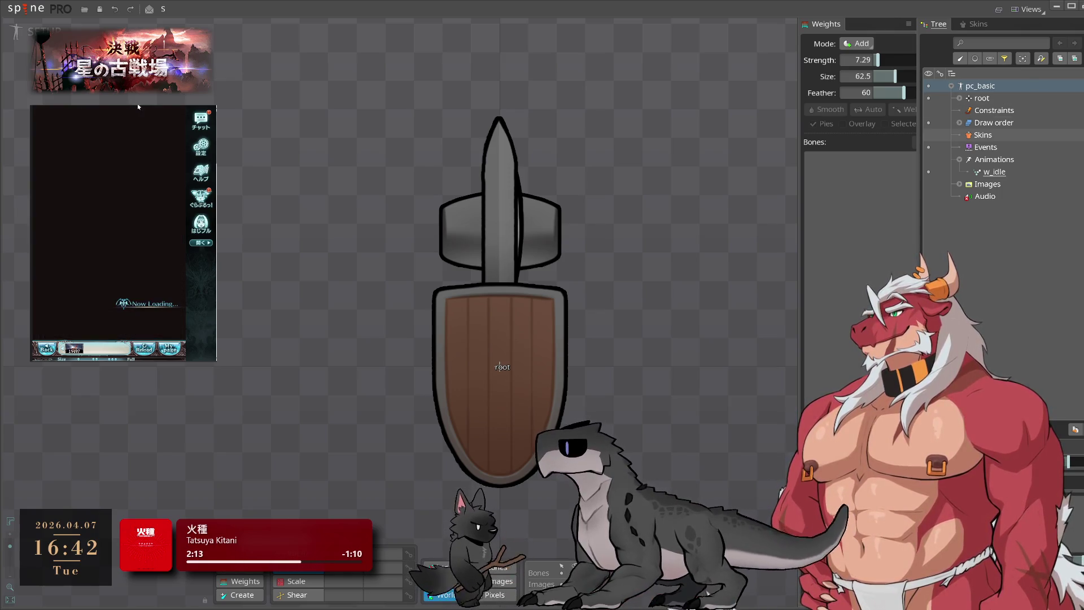
pyautogui.click(149, 329)
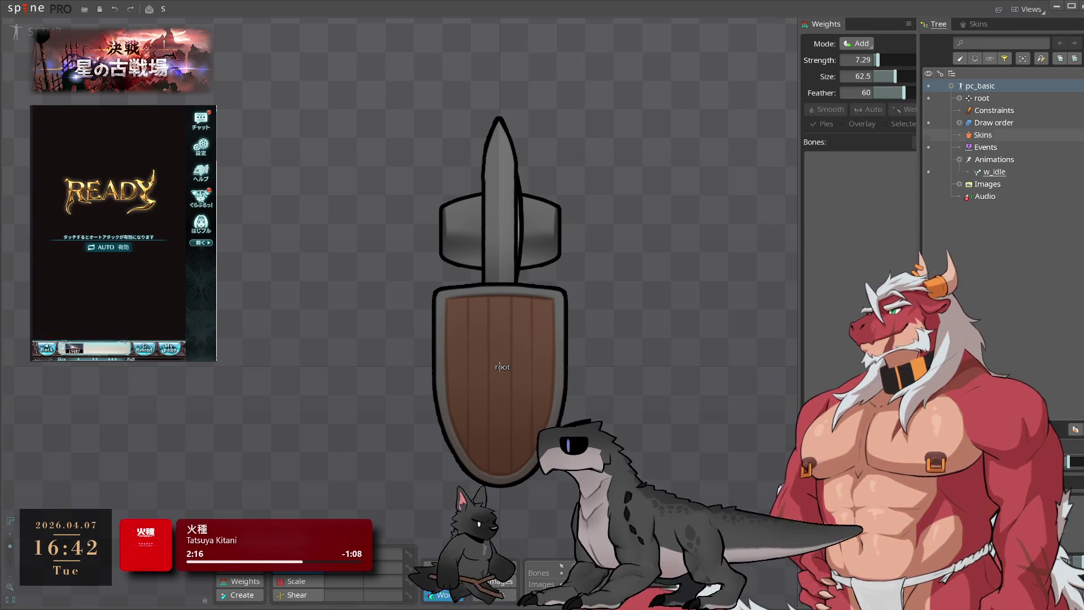
pyautogui.click(960, 98)
pyautogui.click(1003, 111)
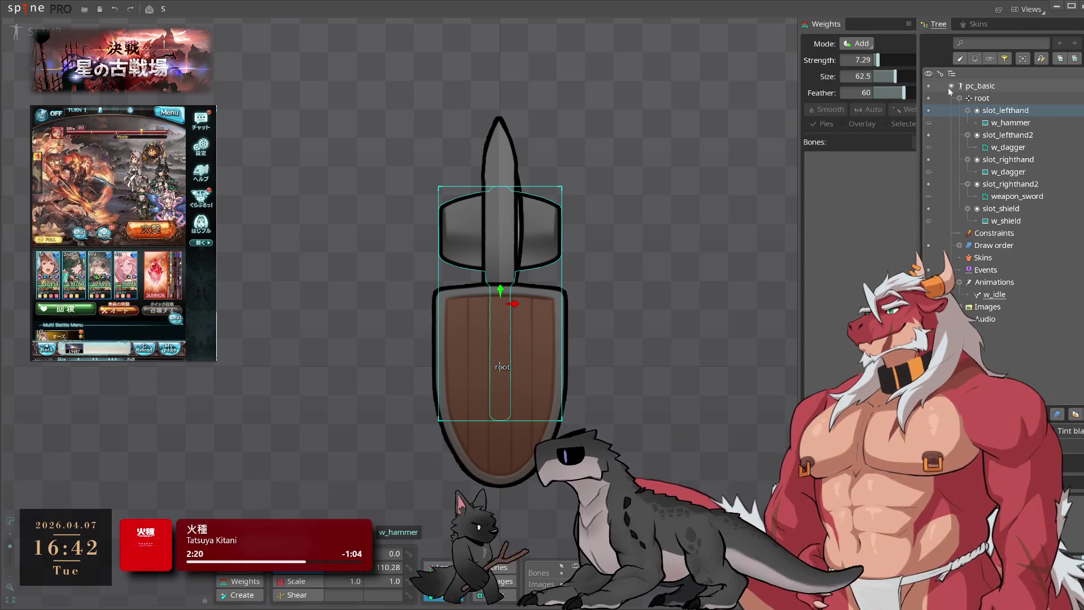
pyautogui.click(992, 86)
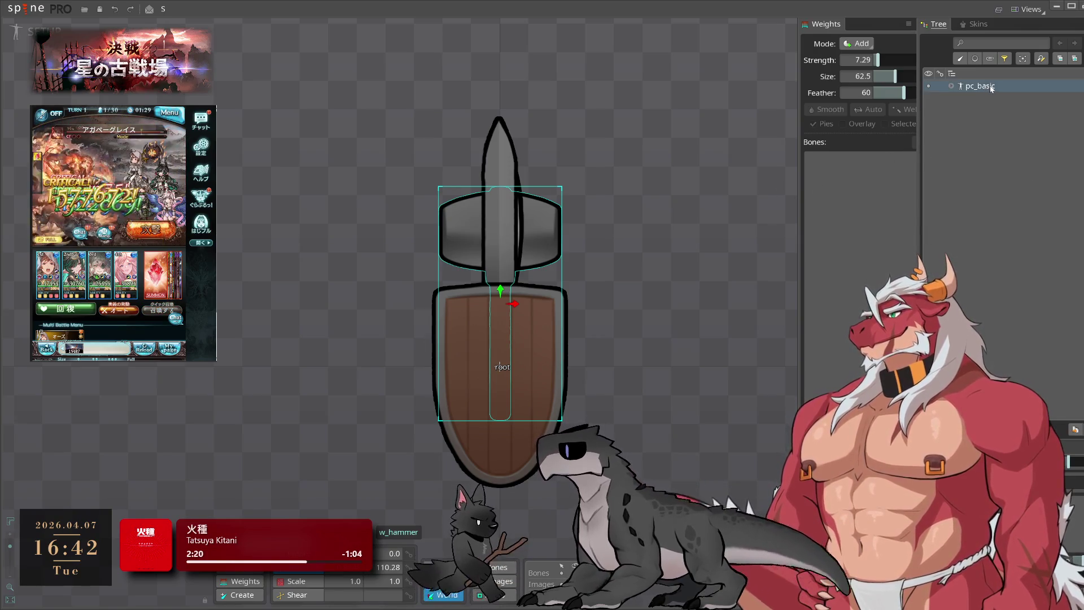
pyautogui.click(955, 88)
pyautogui.hotkey('ctrl', 'd')
pyautogui.hotkey('ctrl', 'd')
pyautogui.hotkey('ctrl', 'd')
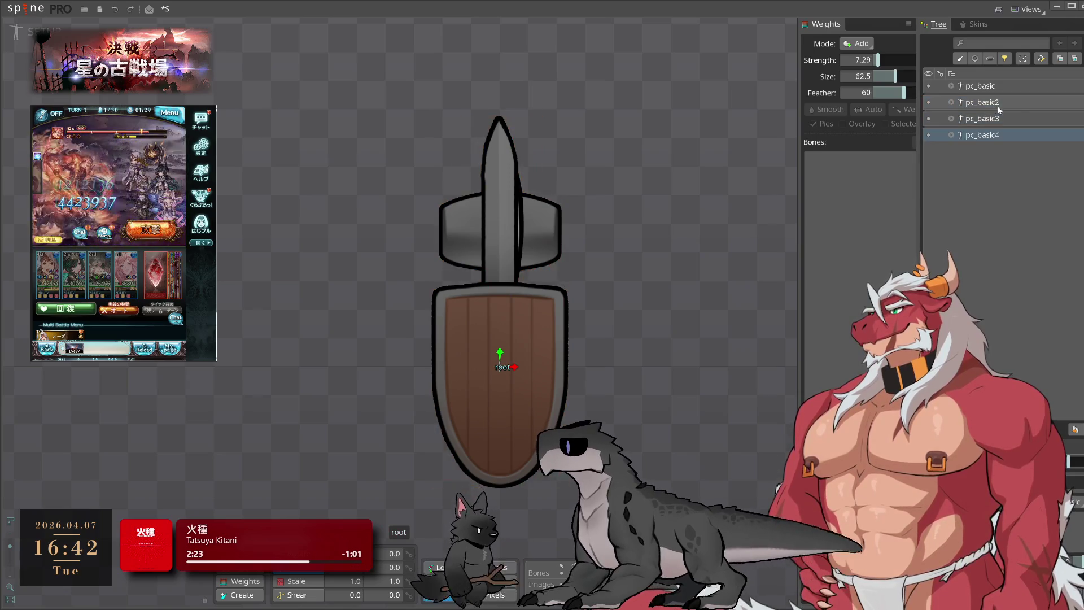
# Undo back to pc_basic and delete its slot_lefthand2, slot_righthand and slot_righthand2
pyautogui.hotkey('ctrl', 'z')
pyautogui.hotkey('ctrl', 'z')
pyautogui.hotkey('ctrl', 'z')
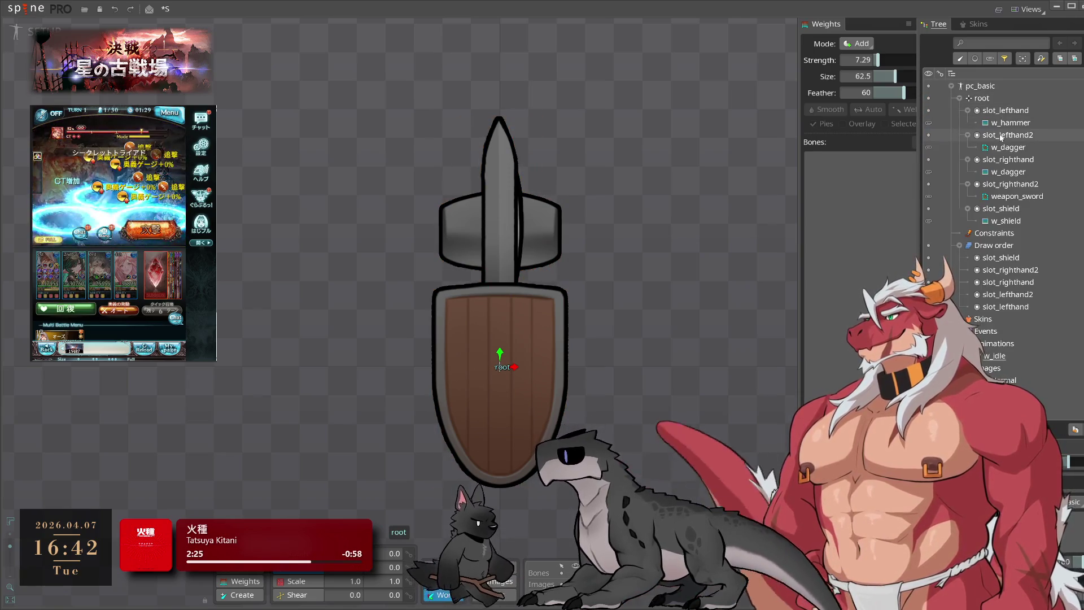
pyautogui.click(1002, 136)
pyautogui.keyDown('ctrl'); pyautogui.click(1006, 160); pyautogui.keyUp('ctrl')
pyautogui.keyDown('ctrl'); pyautogui.click(1008, 185); pyautogui.keyUp('ctrl')
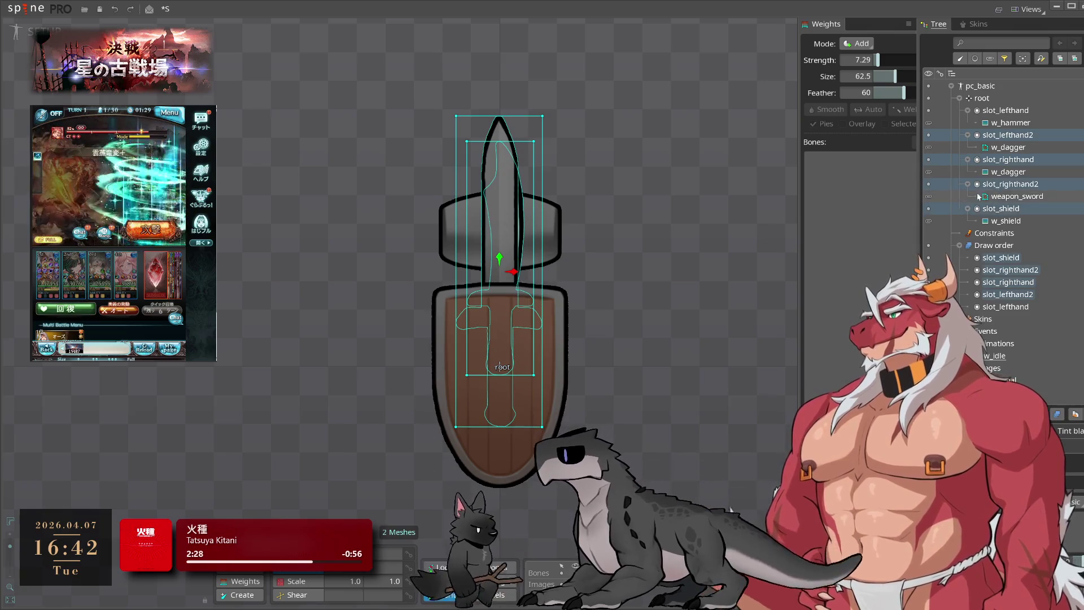
pyautogui.press('Delete')
pyautogui.click(395, 335)
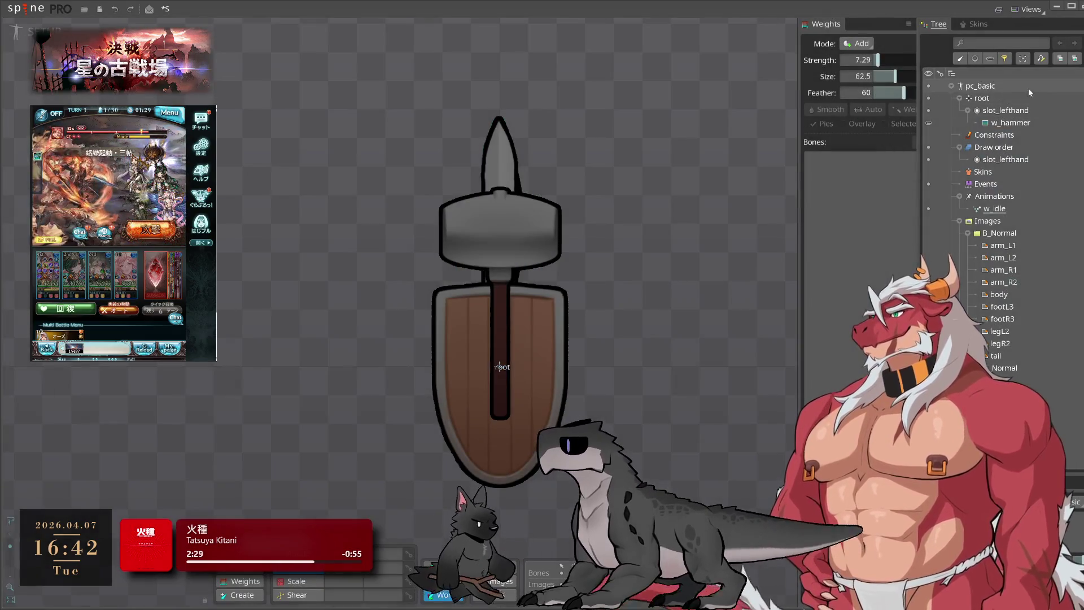
# In pc_basic2, delete slot_lefthand, slot_righthand and slot_righthand2
pyautogui.click(951, 86)
pyautogui.click(951, 102)
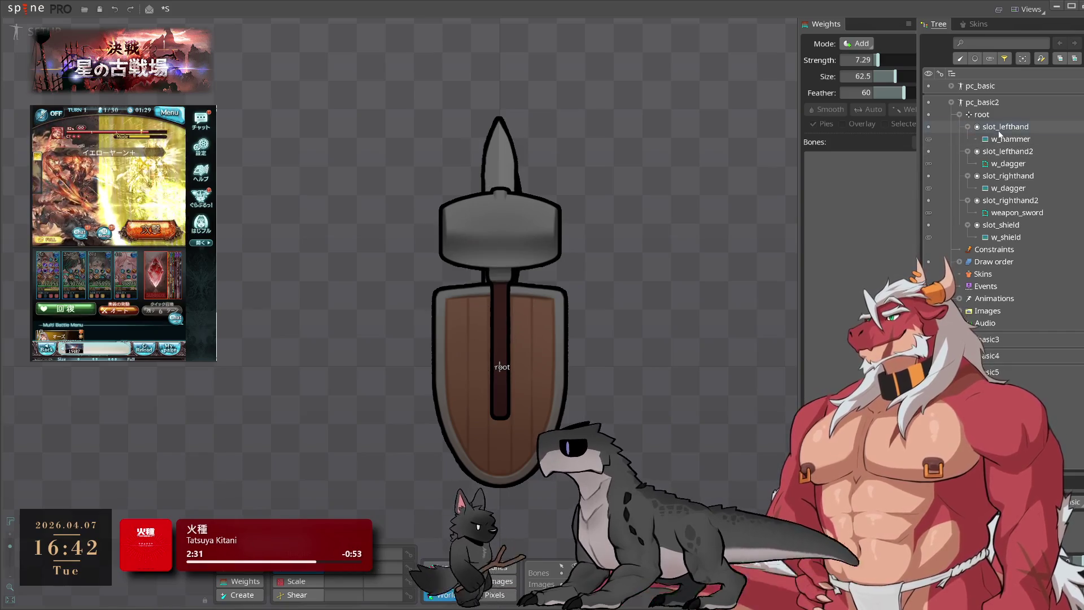
pyautogui.click(999, 130)
pyautogui.press('Delete')
pyautogui.click(379, 335)
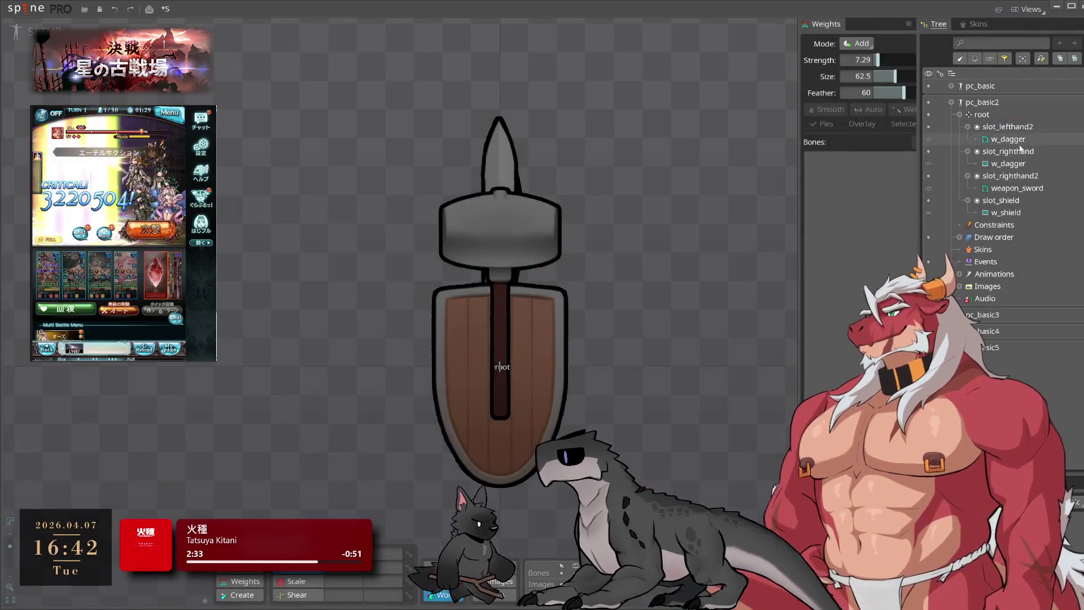
pyautogui.click(1008, 151)
pyautogui.keyDown('ctrl'); pyautogui.click(1008, 176); pyautogui.keyUp('ctrl')
pyautogui.press('Delete')
pyautogui.click(384, 335)
# In pc_basic3, delete the left-hand slots, slot_righthand2 and slot_shield, keeping slot_righthand
pyautogui.click(951, 102)
pyautogui.click(952, 119)
pyautogui.click(1006, 143)
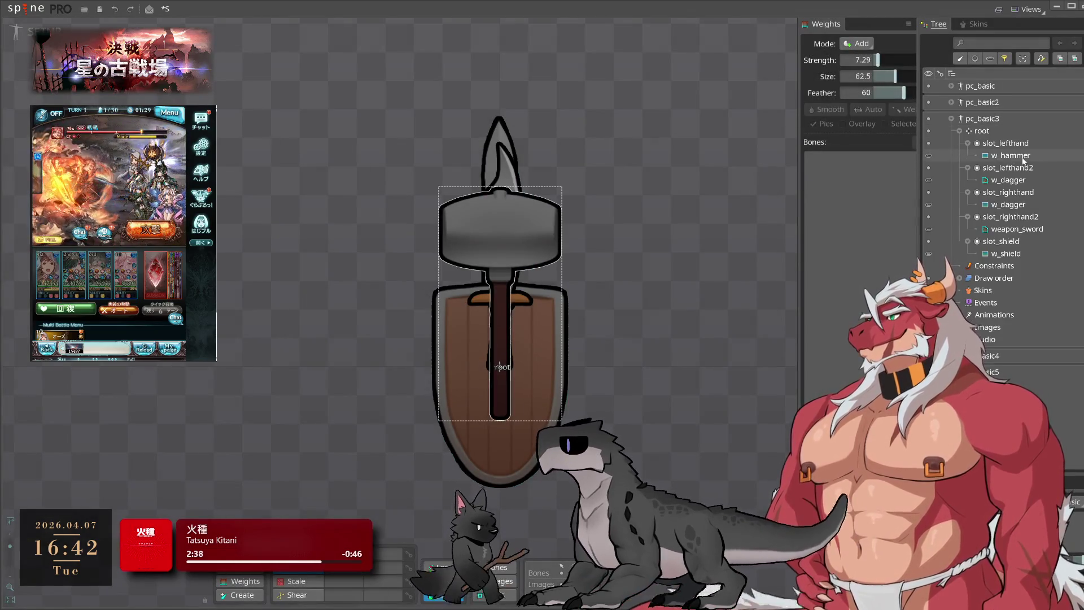
pyautogui.press('Delete')
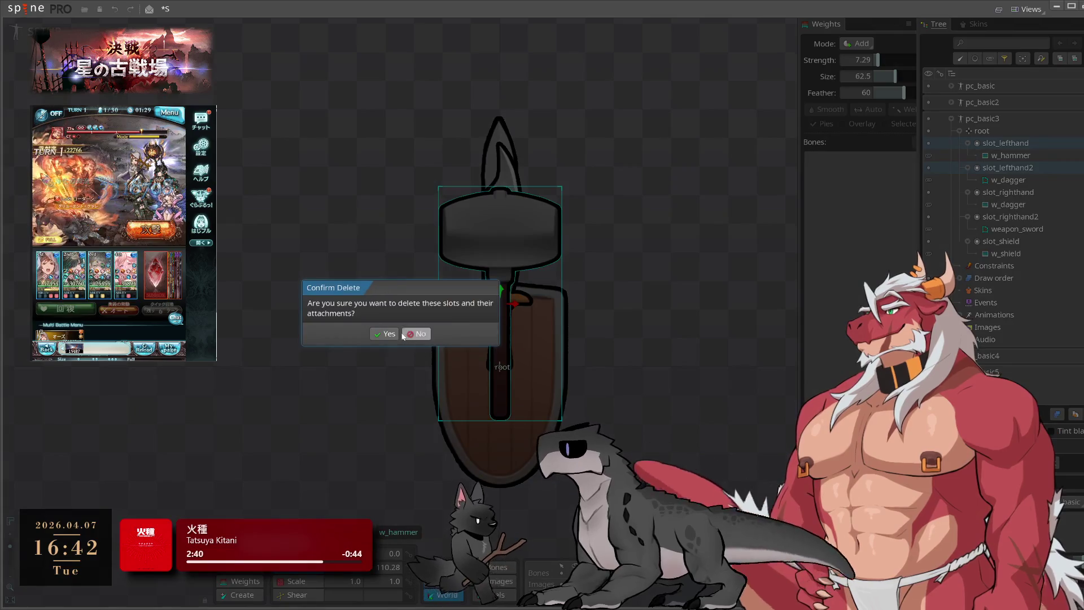
pyautogui.click(391, 334)
pyautogui.click(1010, 168)
pyautogui.keyDown('ctrl'); pyautogui.click(1001, 192); pyautogui.keyUp('ctrl')
pyautogui.press('Delete')
pyautogui.click(386, 334)
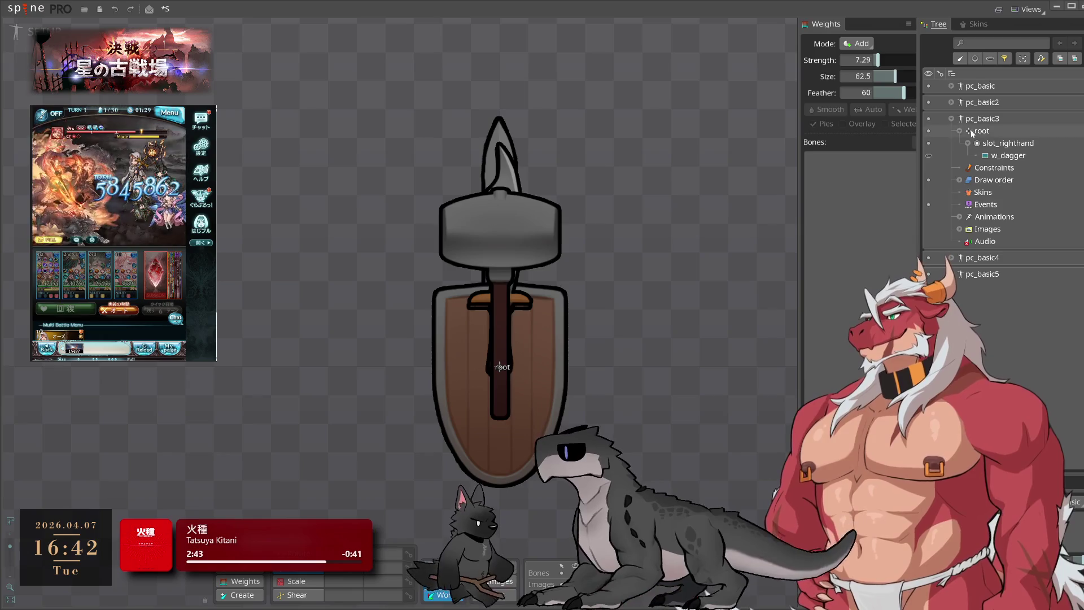
# In pc_basic4, delete the hammer and dagger slots and slot_shield
pyautogui.click(951, 119)
pyautogui.moveTo(960, 159); pyautogui.dragTo(941, 221)
pyautogui.press('Delete')
pyautogui.click(386, 334)
pyautogui.click(1001, 184)
pyautogui.press('Delete')
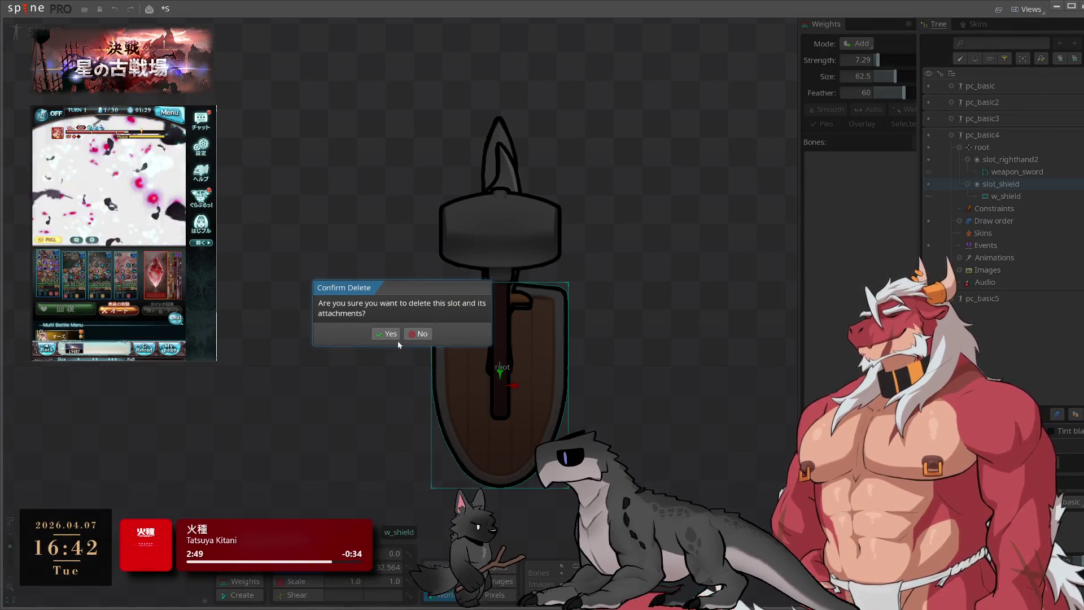
pyautogui.click(390, 334)
# In pc_basic5, delete all slots from slot_lefthand through w_shield
pyautogui.click(952, 135)
pyautogui.click(952, 151)
pyautogui.moveTo(932, 291); pyautogui.dragTo(932, 172)
pyautogui.press('Delete')
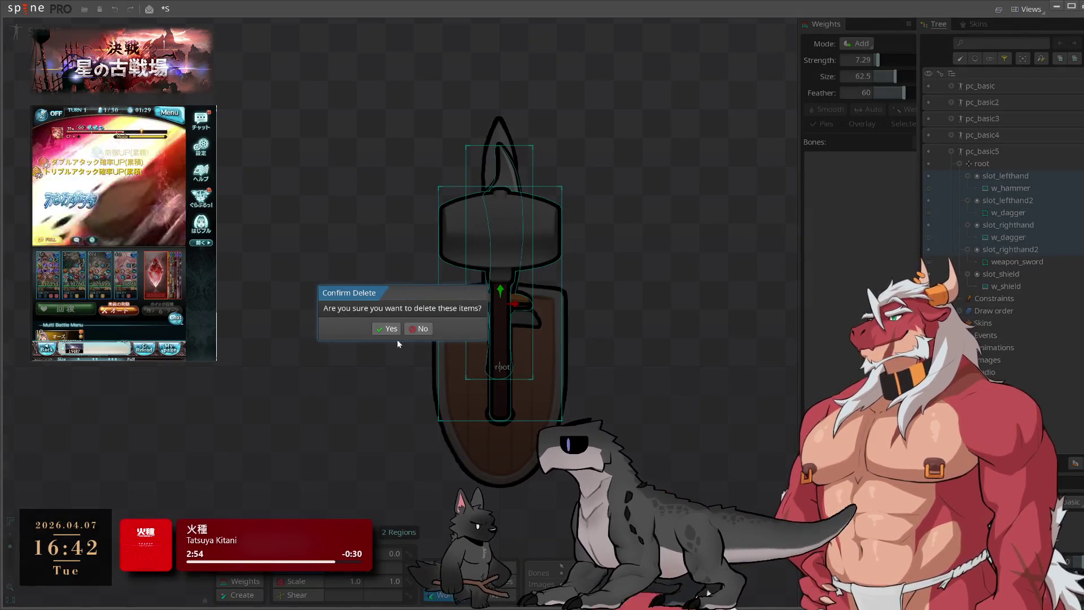
pyautogui.click(387, 329)
pyautogui.click(952, 151)
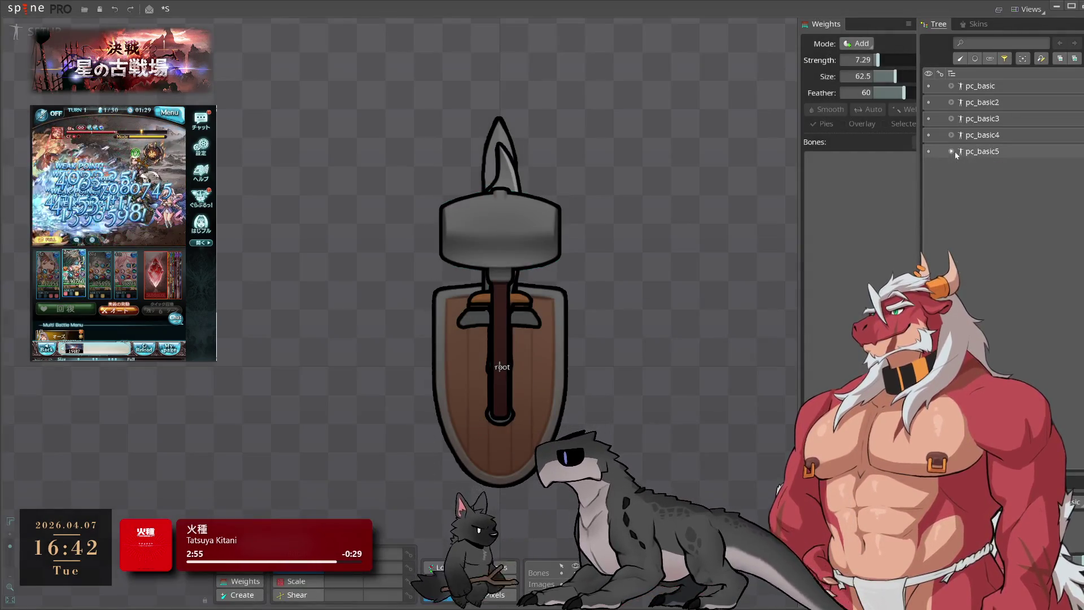
# Expand pc_basic in the Tree and rename its slot_lefthand slot to w_hammer
pyautogui.click(952, 86)
pyautogui.click(1011, 122)
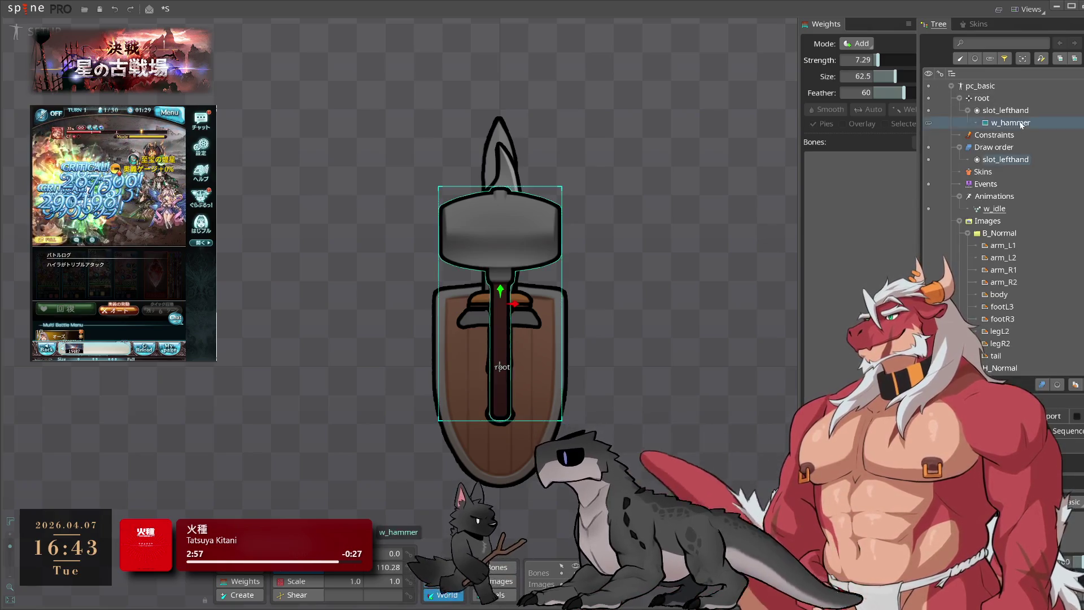
pyautogui.click(1011, 123)
pyautogui.click(421, 341)
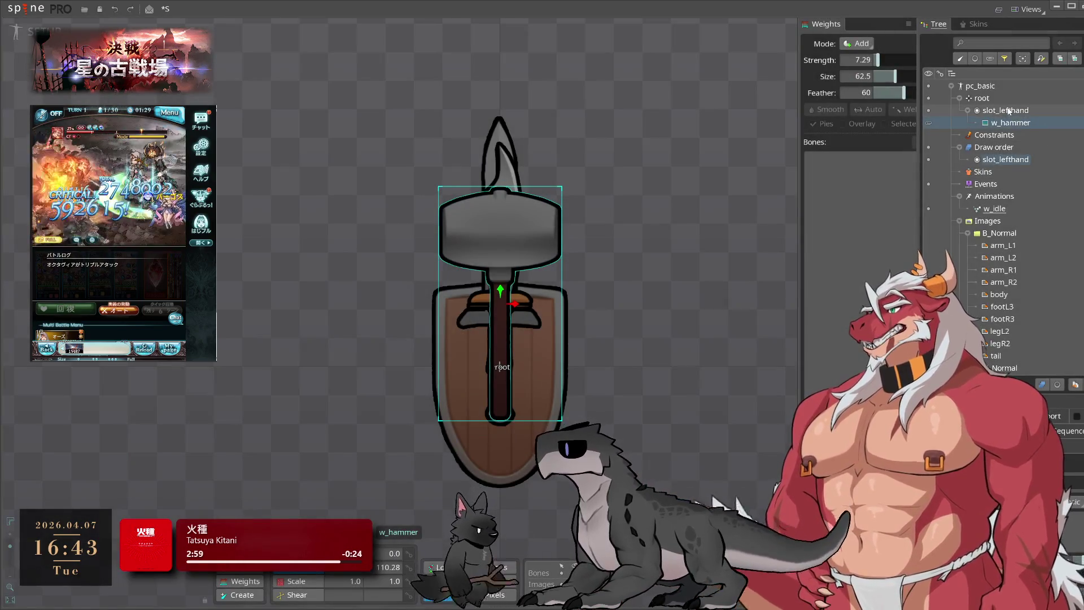
pyautogui.doubleClick(1005, 111)
pyautogui.write('w_hammer')
pyautogui.click(389, 339)
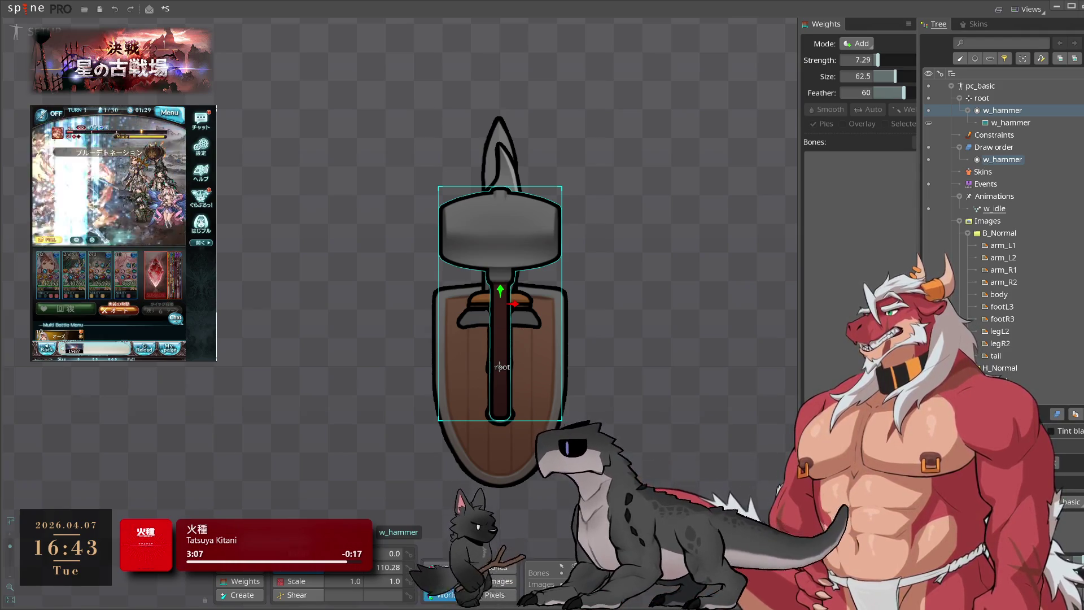
pyautogui.click(1003, 124)
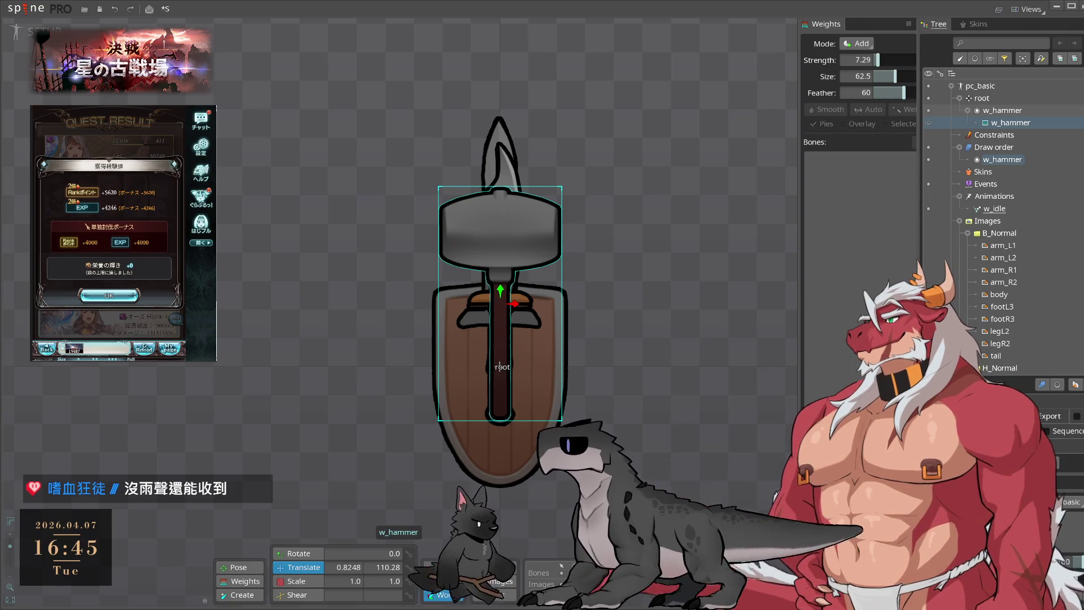
pyautogui.click(109, 295)
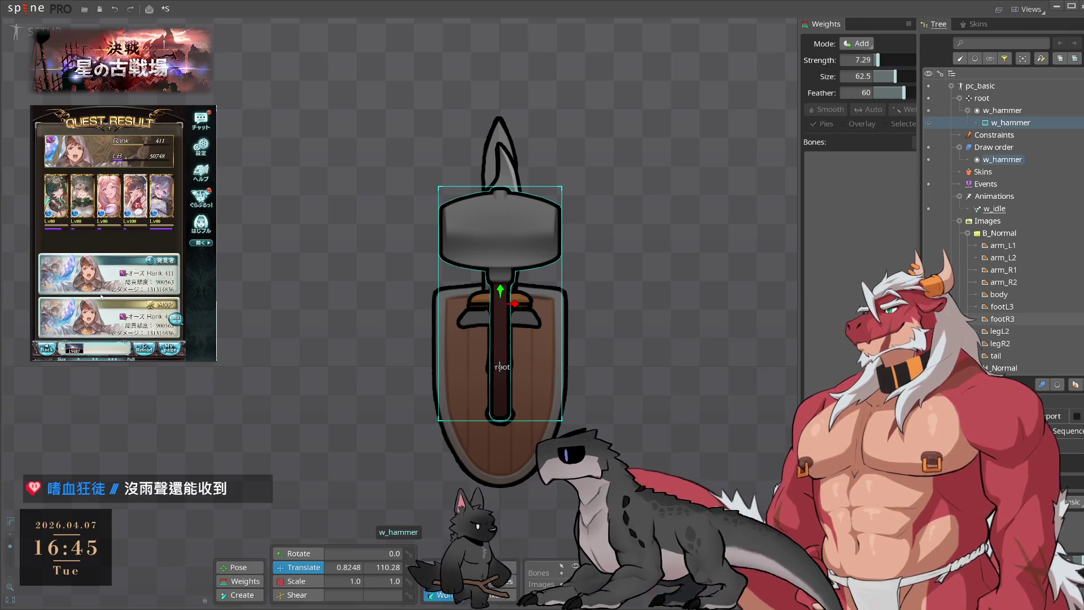
pyautogui.click(114, 307)
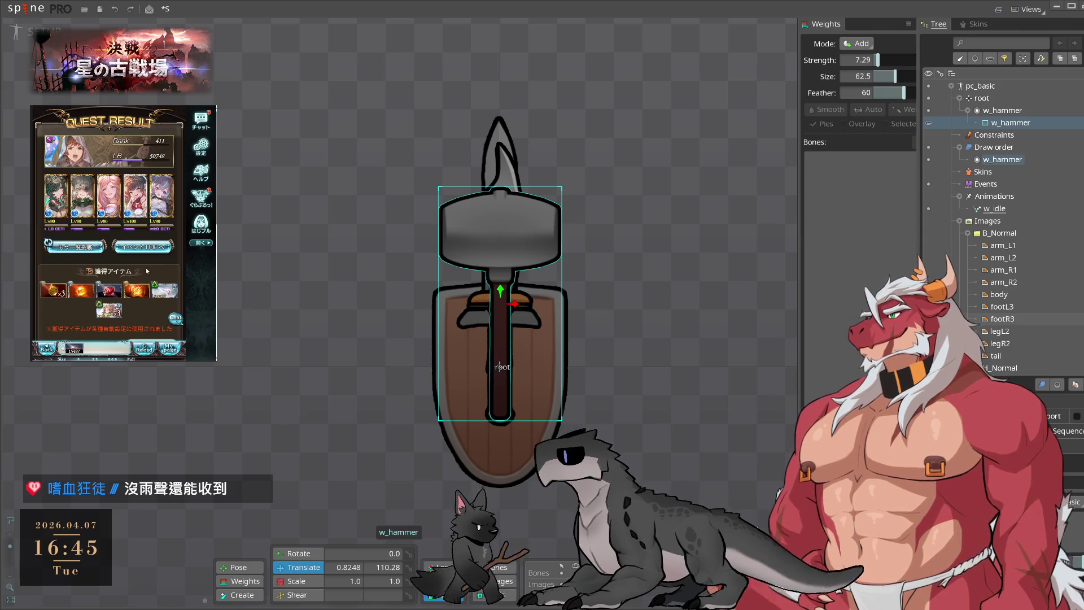
pyautogui.click(75, 246)
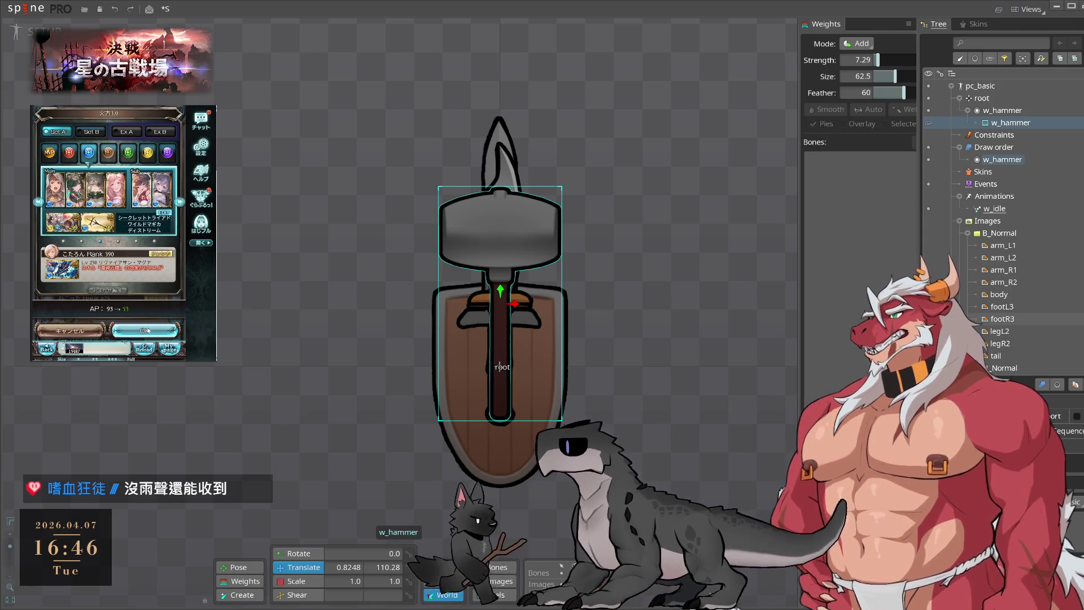
pyautogui.click(146, 330)
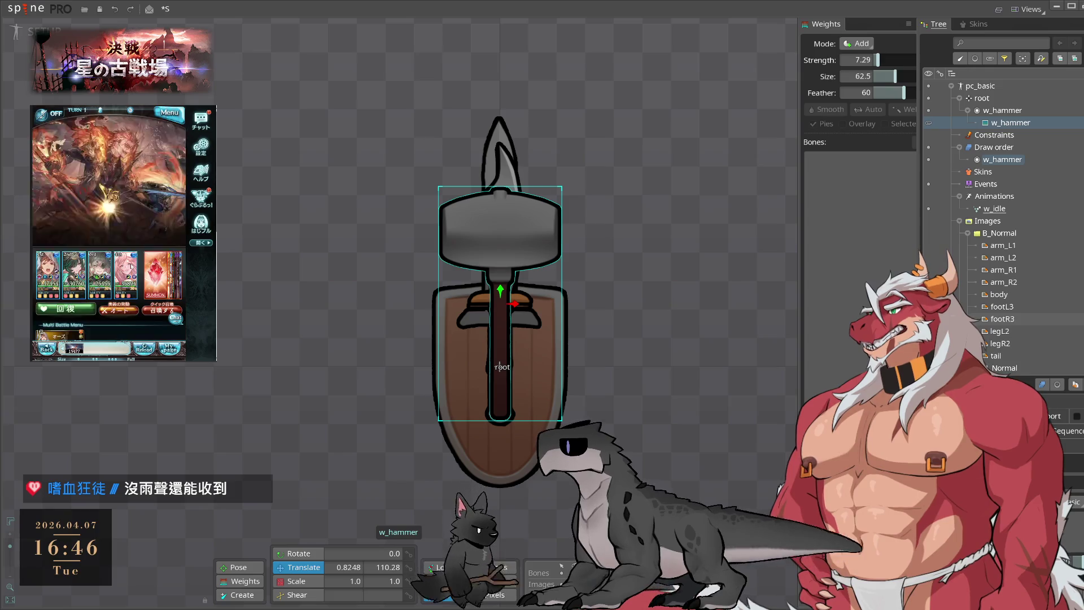
pyautogui.click(162, 310)
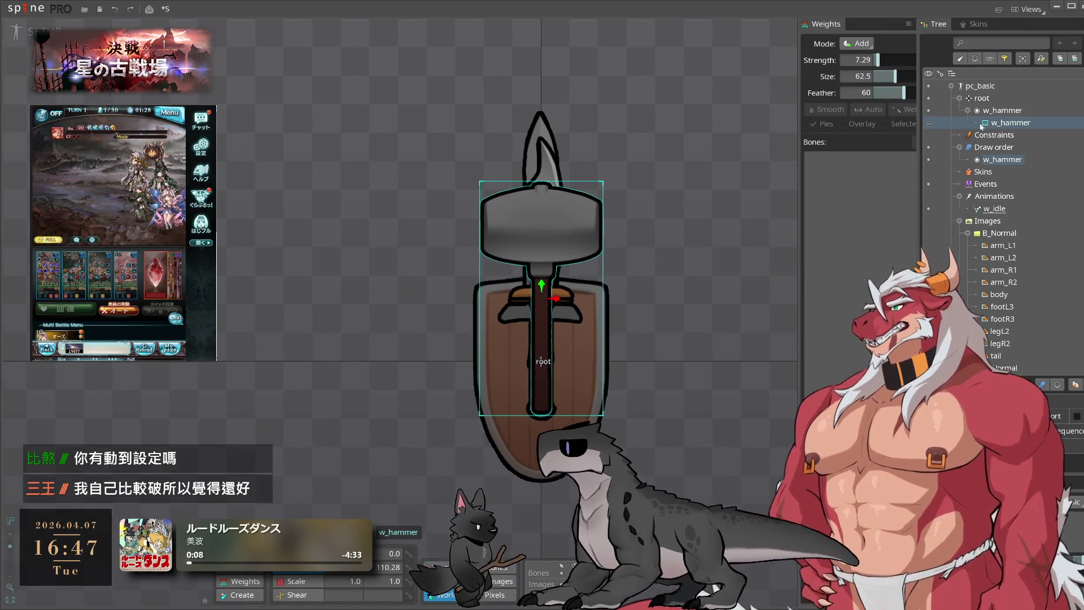
# Rotate pc_basic's root bone to 270° so the hammer points right, then deselect everything
pyautogui.click(982, 98)
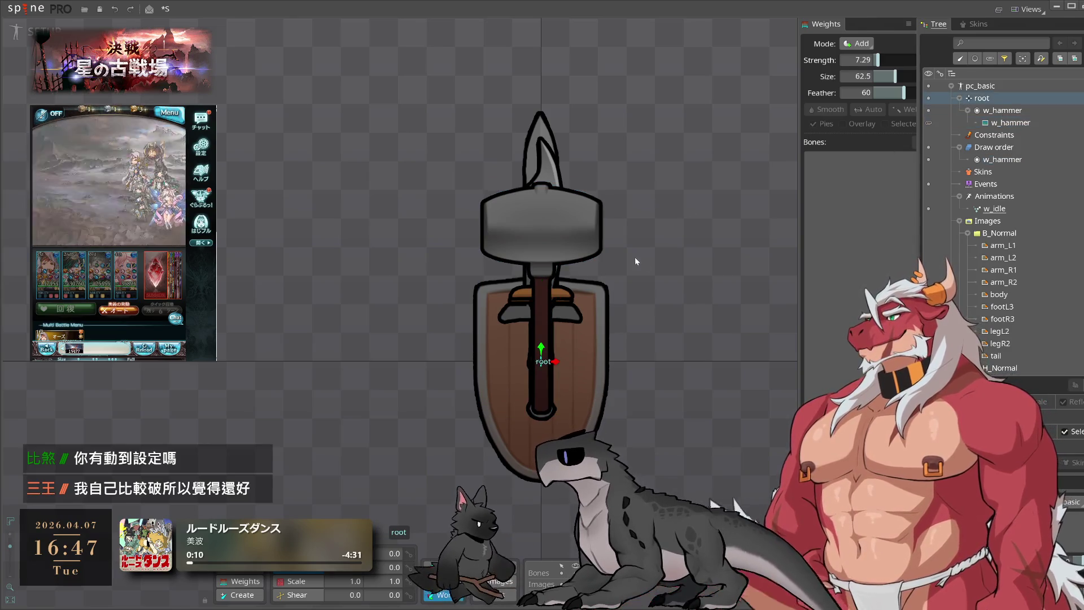
pyautogui.moveTo(693, 259)
pyautogui.mouseDown()
pyautogui.moveTo(744, 442)
pyautogui.moveTo(759, 383)
pyautogui.moveTo(746, 437)
pyautogui.mouseUp()
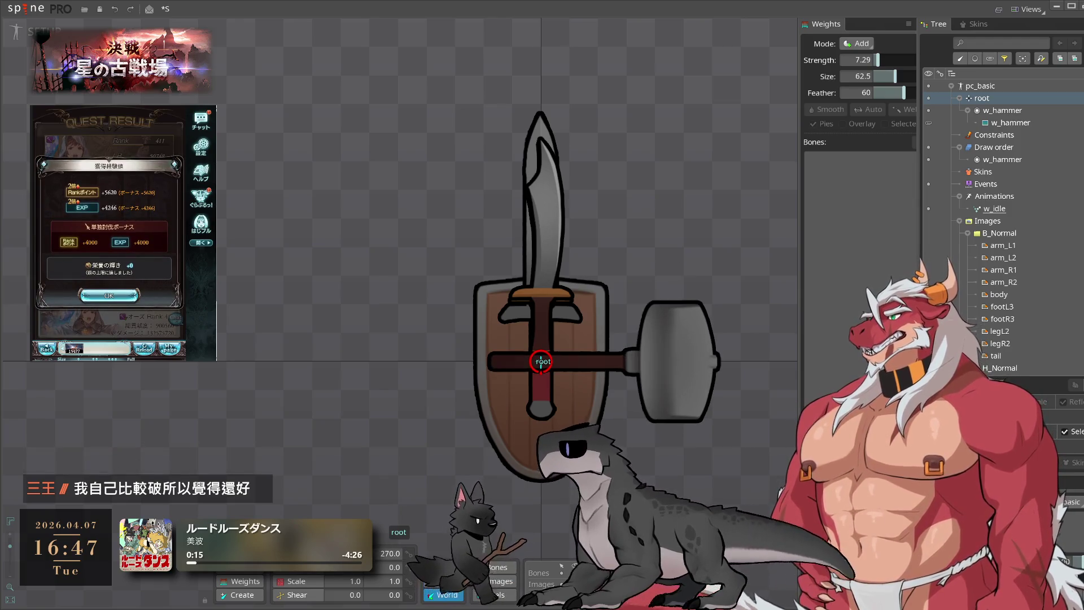
pyautogui.doubleClick(389, 553)
pyautogui.write('2')
pyautogui.click(484, 458)
pyautogui.press('Escape')
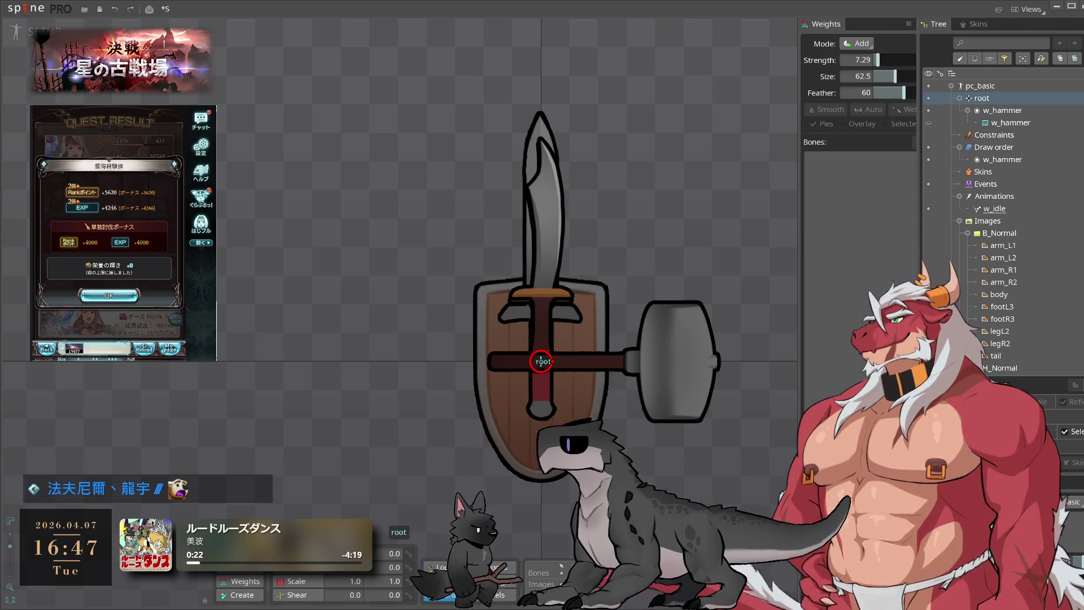
pyautogui.click(1007, 126)
pyautogui.press('Escape')
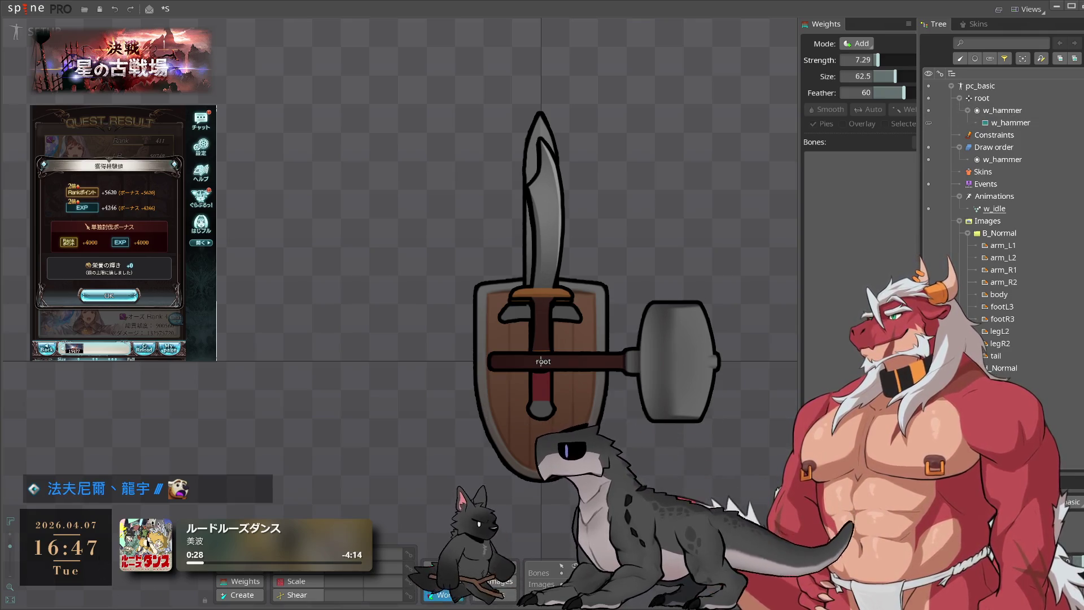
pyautogui.click(1034, 221)
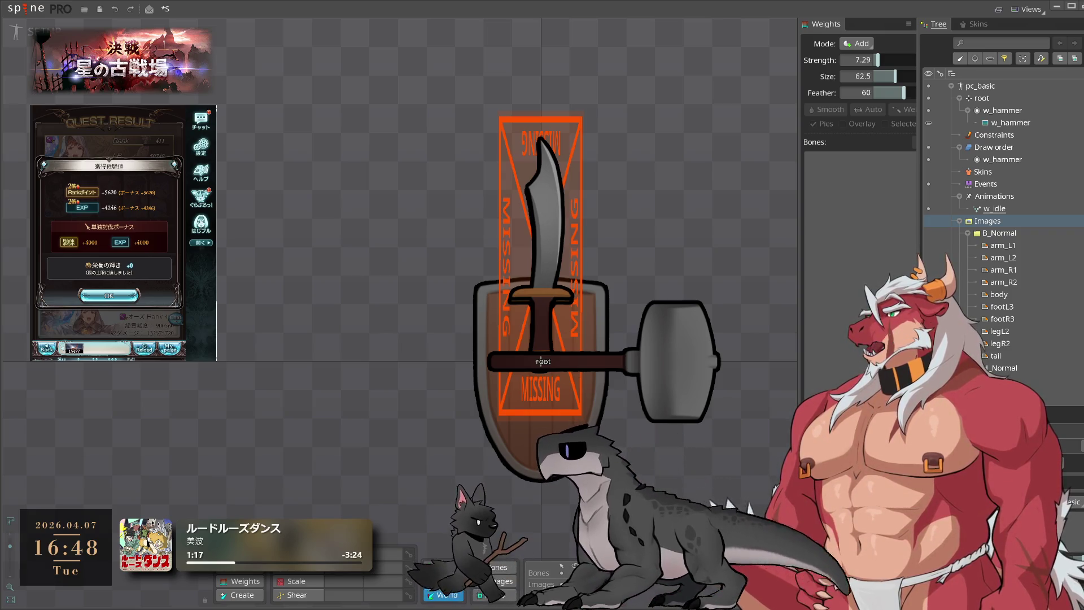
# Move on to the game's party selection screen
pyautogui.click(109, 295)
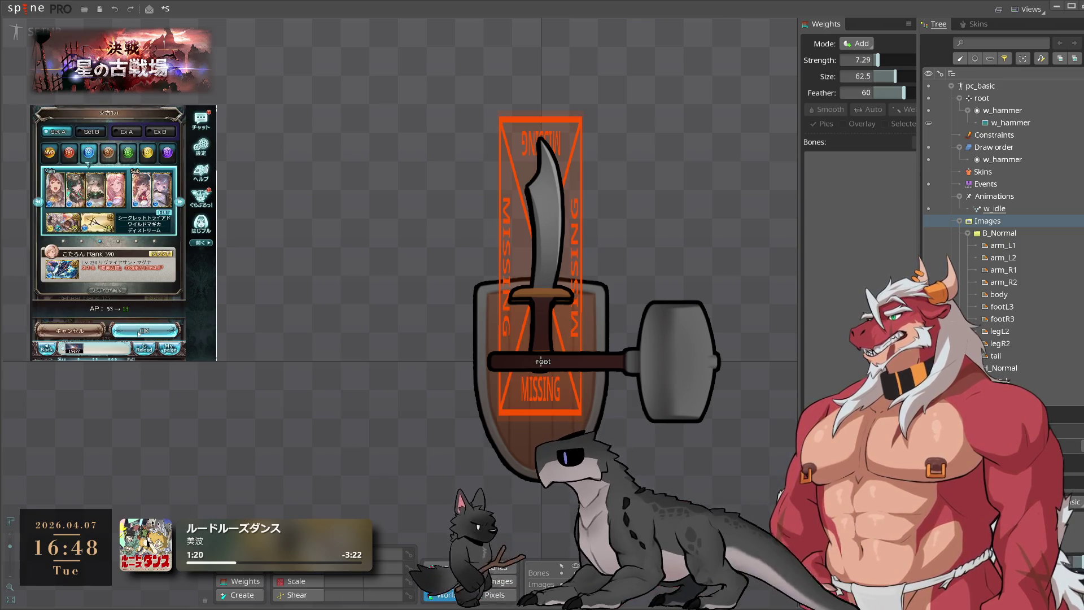
# Start the game's battle with a quick summon, then select pc_basic's w_hammer attachment
pyautogui.click(139, 332)
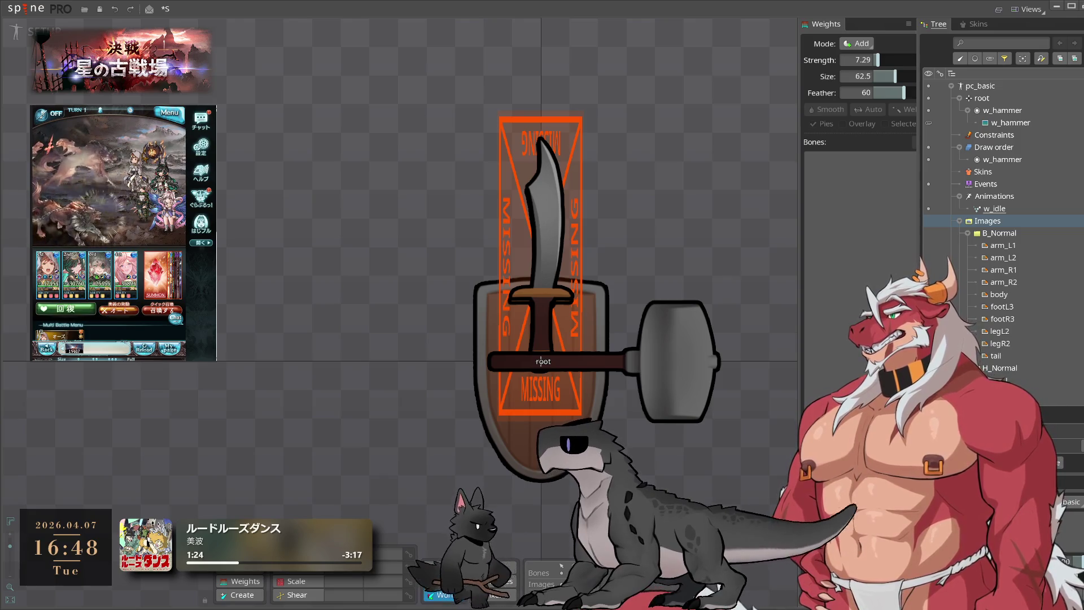
pyautogui.click(163, 308)
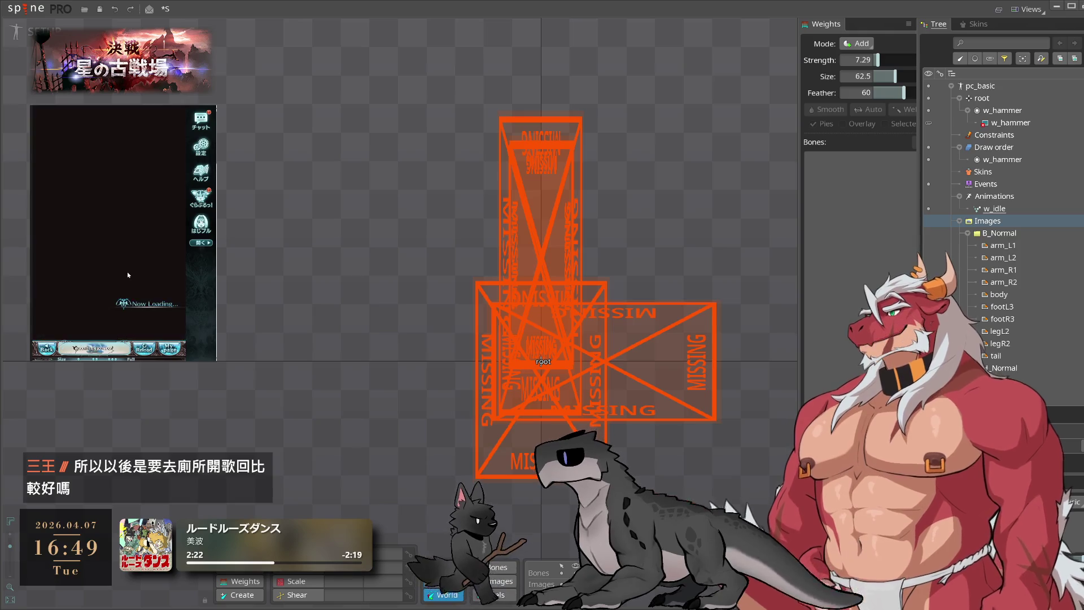
pyautogui.click(1011, 123)
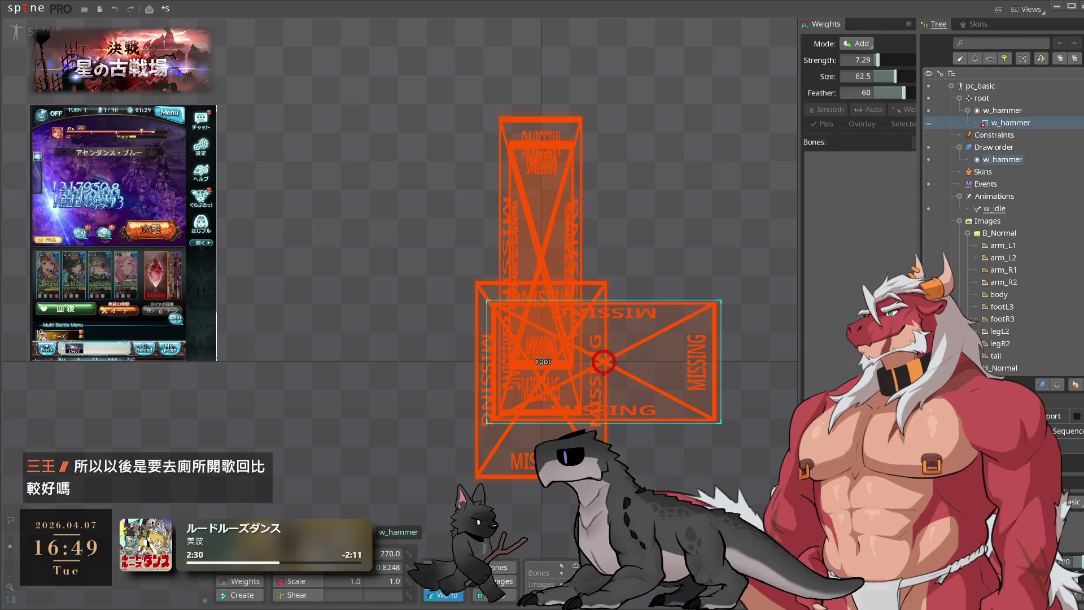
# Rename the w_hammer bone and the pc_basic skeleton to pc_wpn_hammer
pyautogui.press('F2')
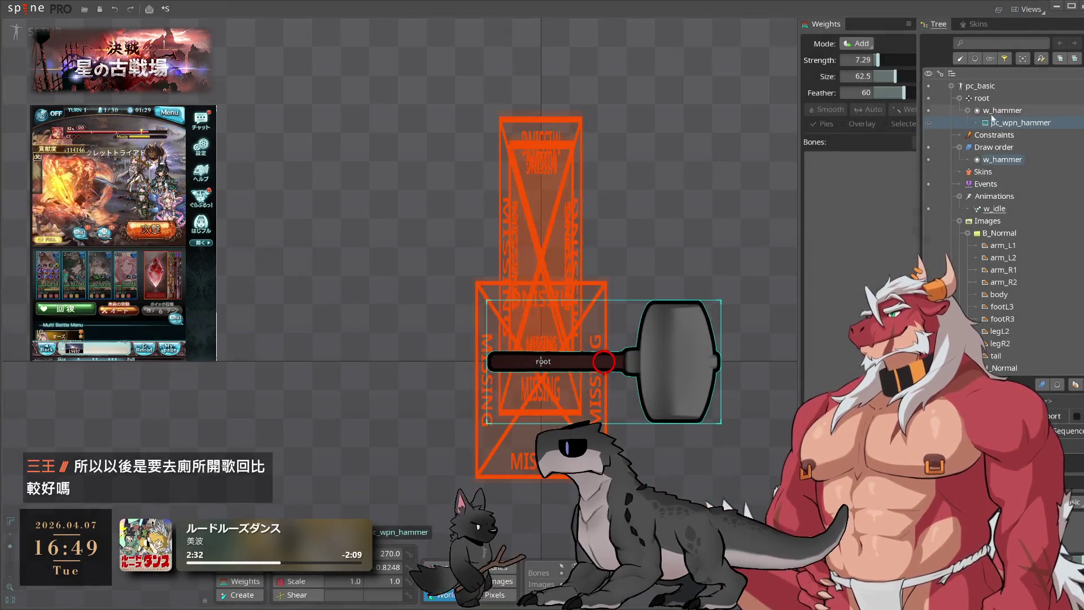
pyautogui.doubleClick(1003, 112)
pyautogui.write('pc_wpn_hammer')
pyautogui.press('Return')
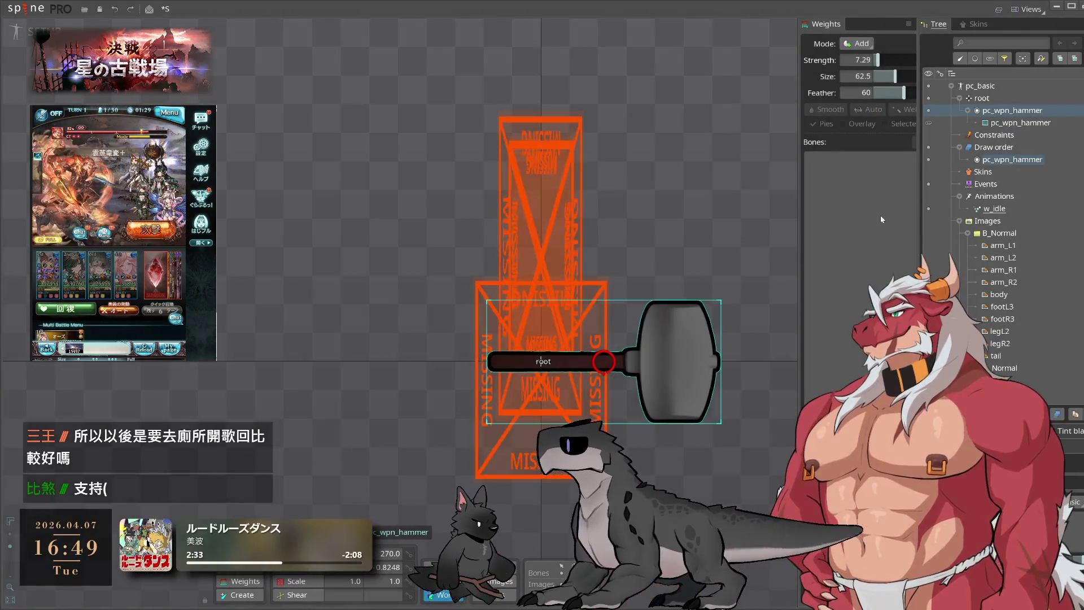
pyautogui.click(961, 146)
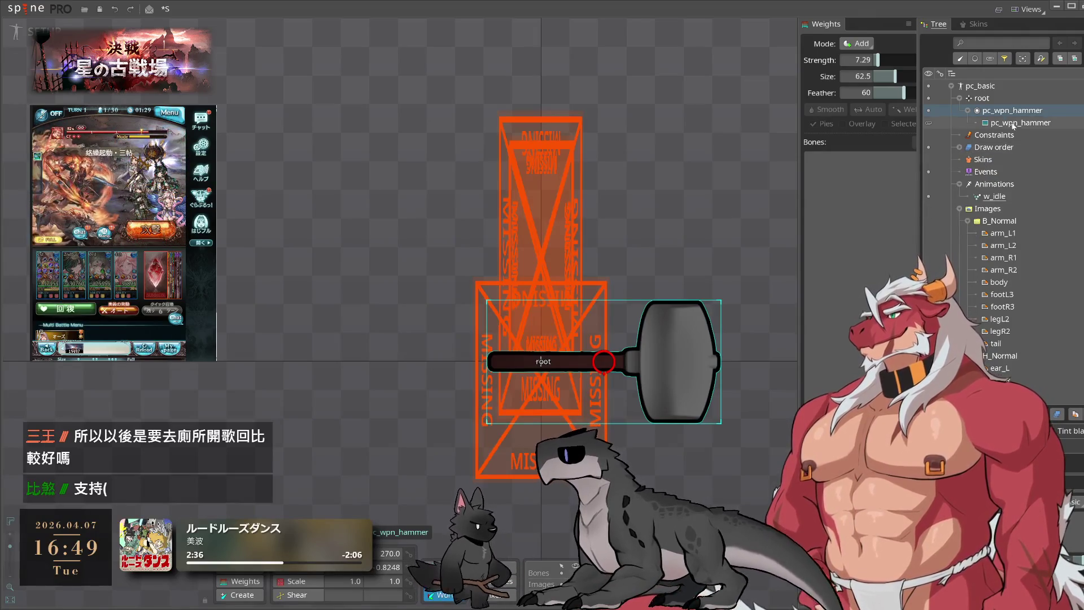
pyautogui.click(958, 99)
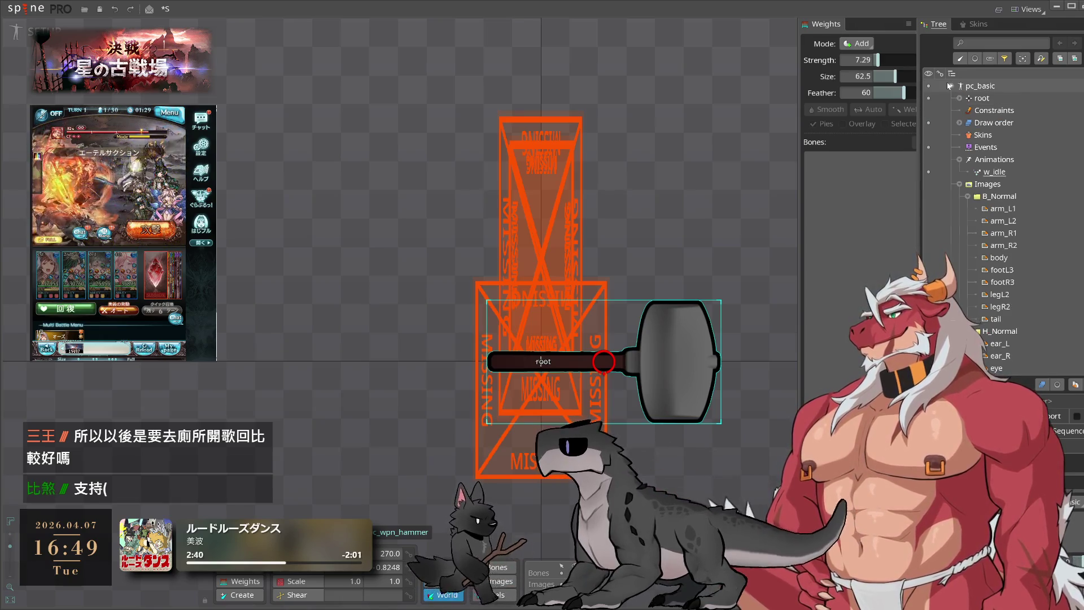
pyautogui.click(952, 86)
pyautogui.click(952, 87)
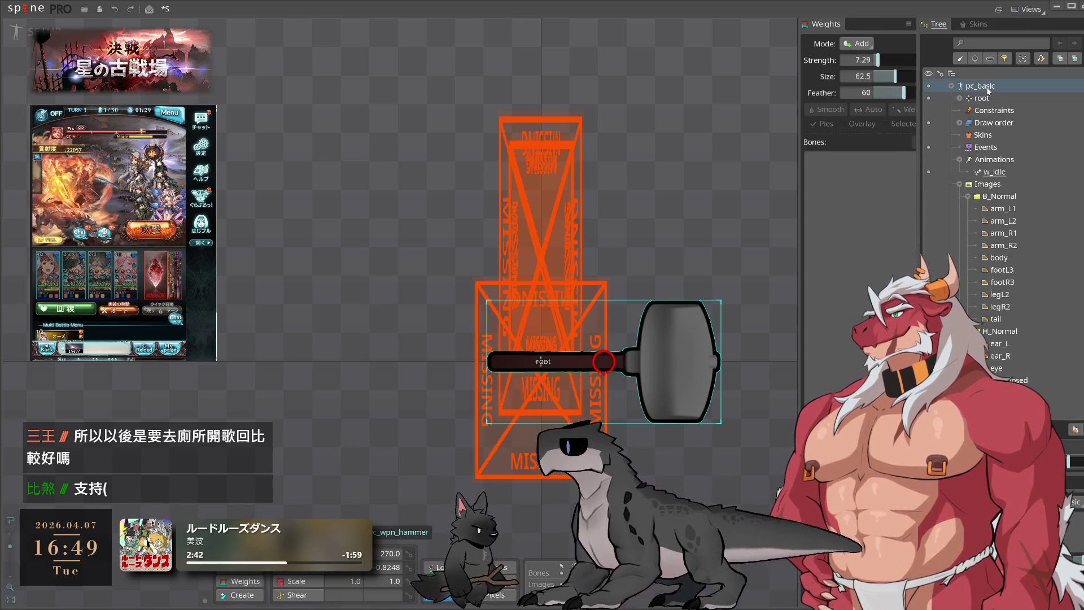
pyautogui.doubleClick(989, 87)
pyautogui.click(389, 336)
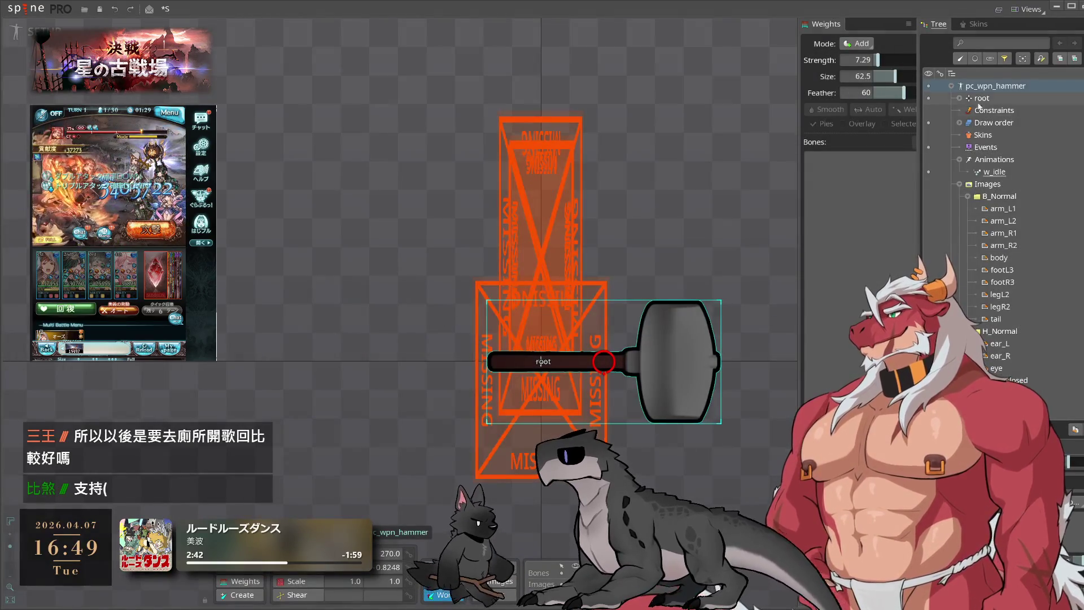
# Rename pc_basic2's w_dagger attachment to pc_wpn_dagger
pyautogui.click(951, 87)
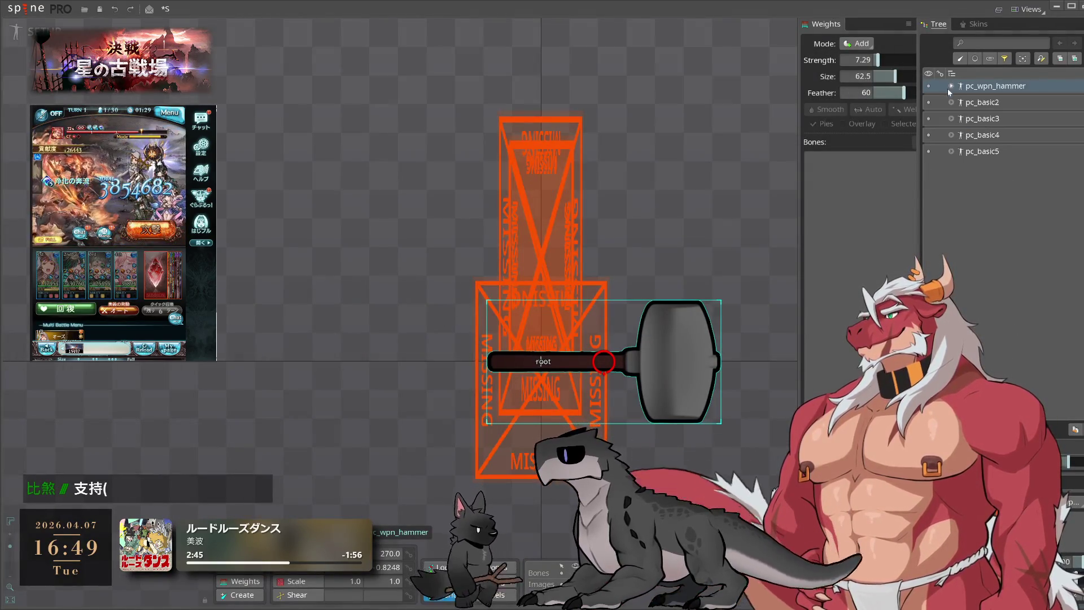
pyautogui.click(953, 103)
pyautogui.click(1020, 141)
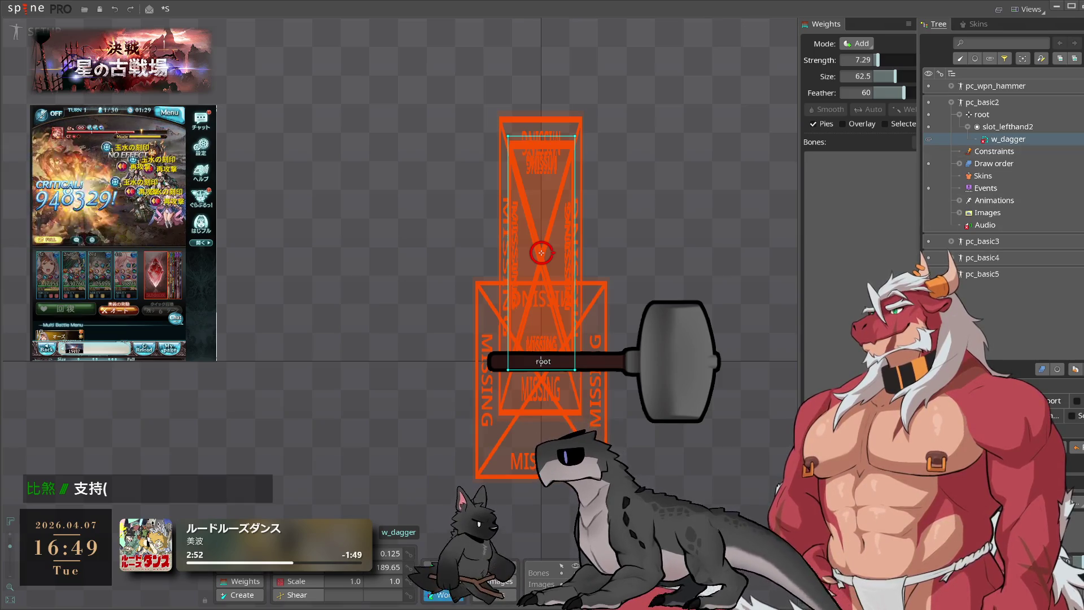
pyautogui.press('F2')
pyautogui.write('pc_wpn_dagger')
pyautogui.press('Return')
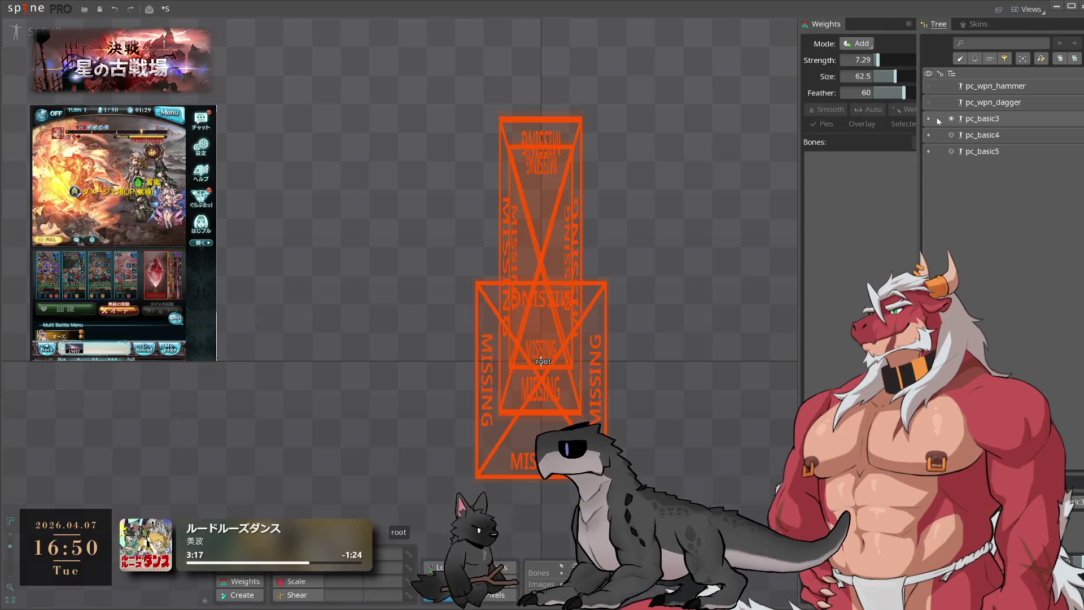
# Delete the pc_basic3 skeleton
pyautogui.click(951, 119)
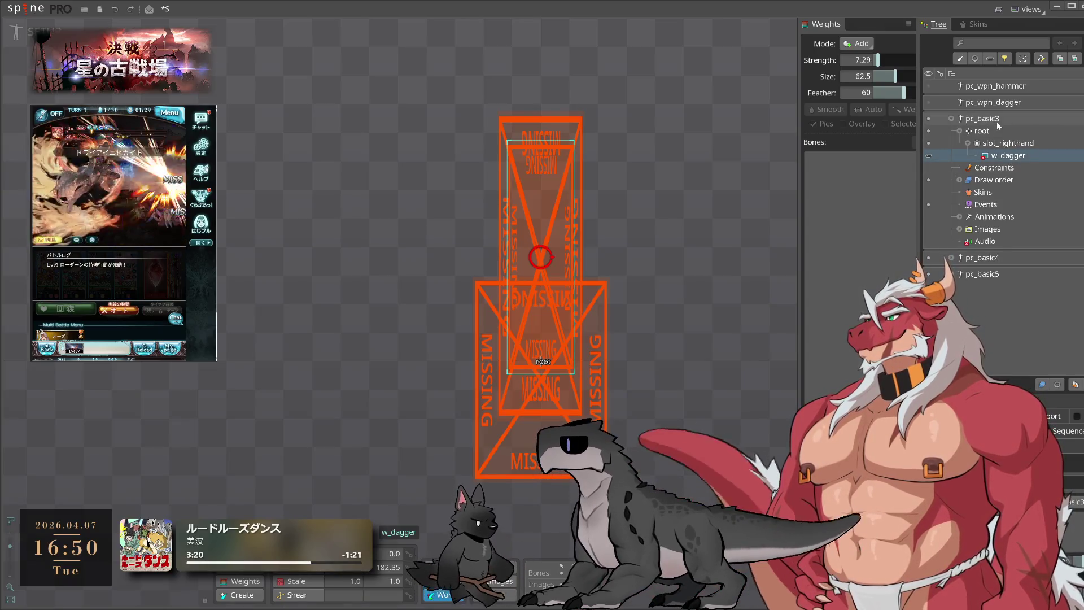
pyautogui.press('Delete')
pyautogui.click(393, 330)
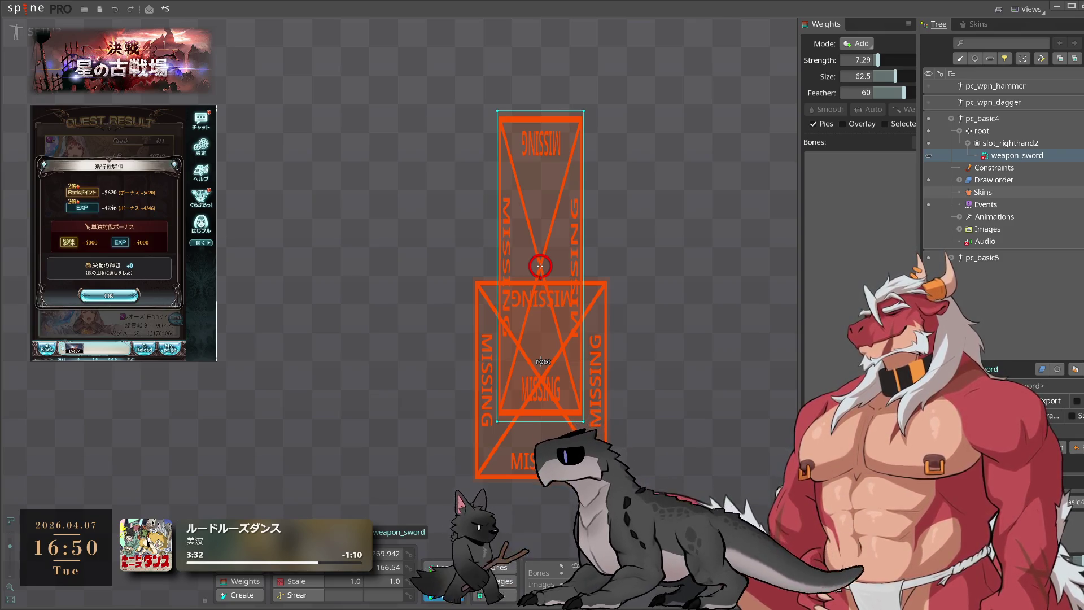
# Rename pc_basic4's weapon_sword attachment, its slot and the skeleton to pc_wpn_sword
pyautogui.doubleClick(1020, 160)
pyautogui.write('pc_wpn_sword')
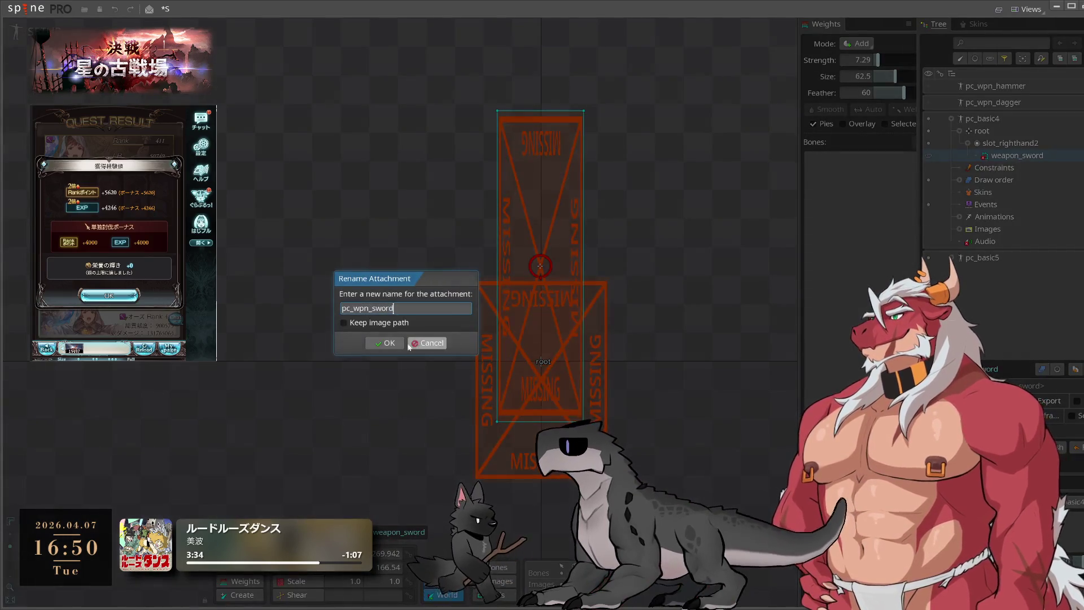
pyautogui.click(386, 337)
pyautogui.doubleClick(1010, 143)
pyautogui.write('pc_wpn_sword')
pyautogui.click(390, 337)
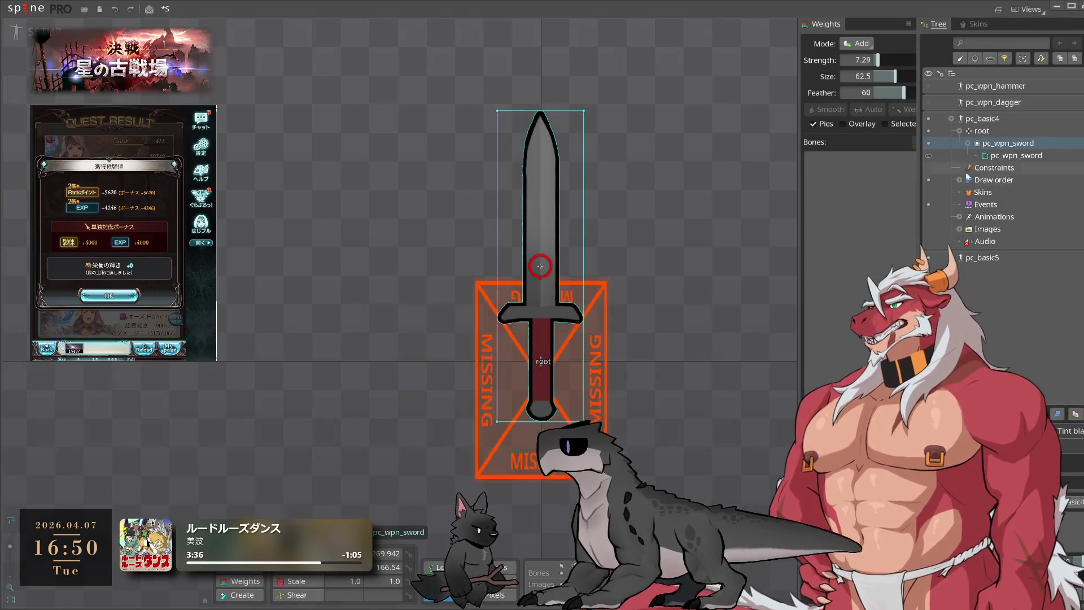
pyautogui.doubleClick(982, 130)
pyautogui.click(444, 341)
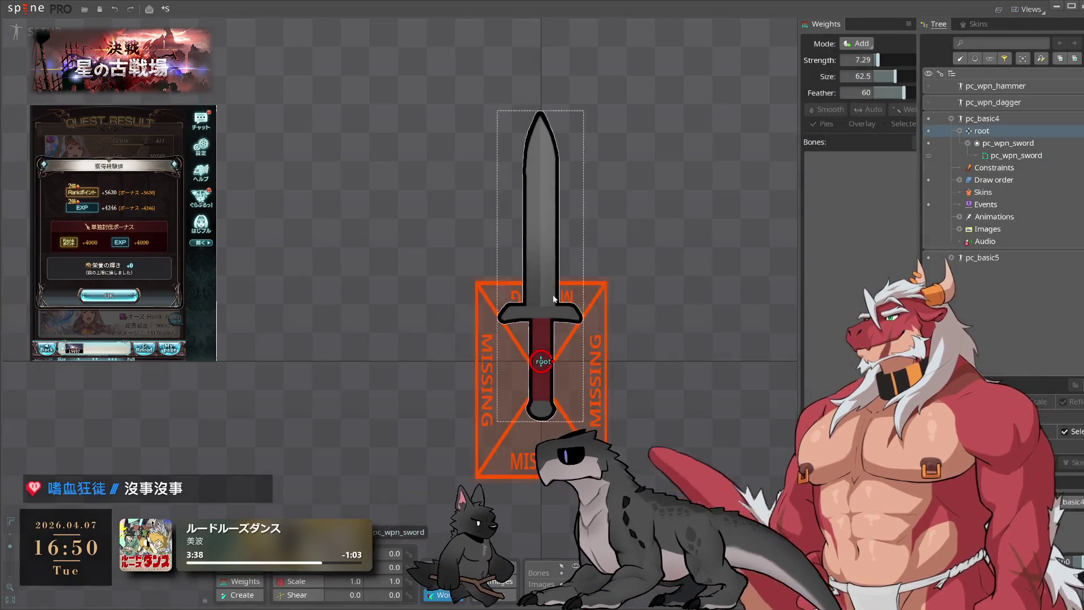
pyautogui.doubleClick(993, 119)
pyautogui.write('pc_wpn_sword')
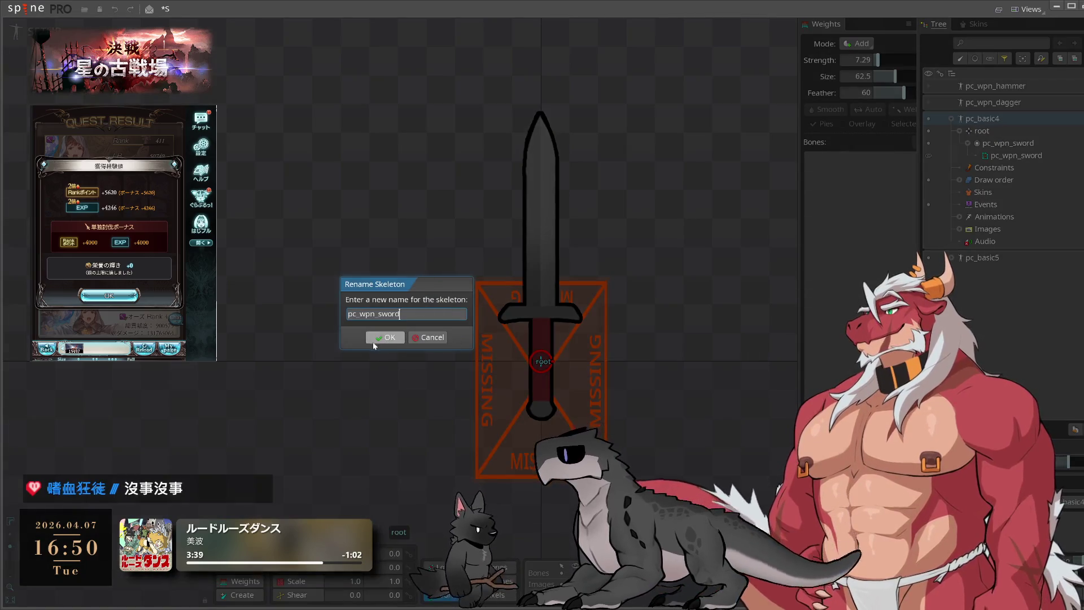
pyautogui.click(373, 338)
# Rotate the sword's root to 270° so the sword points right
pyautogui.moveTo(721, 245)
pyautogui.mouseDown()
pyautogui.moveTo(712, 491)
pyautogui.moveTo(658, 542)
pyautogui.mouseUp()
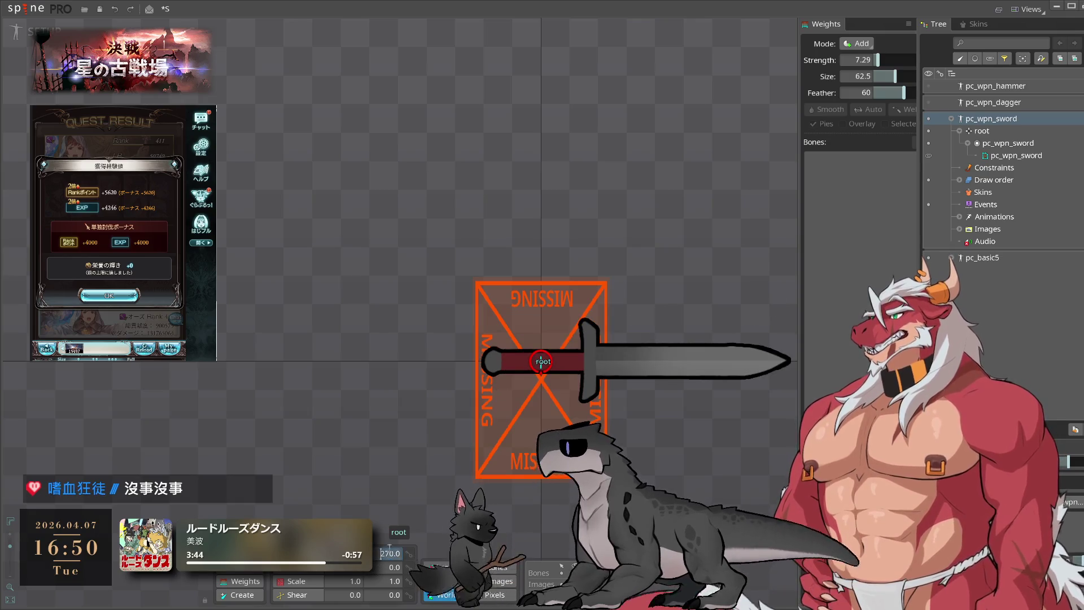
pyautogui.press('Return')
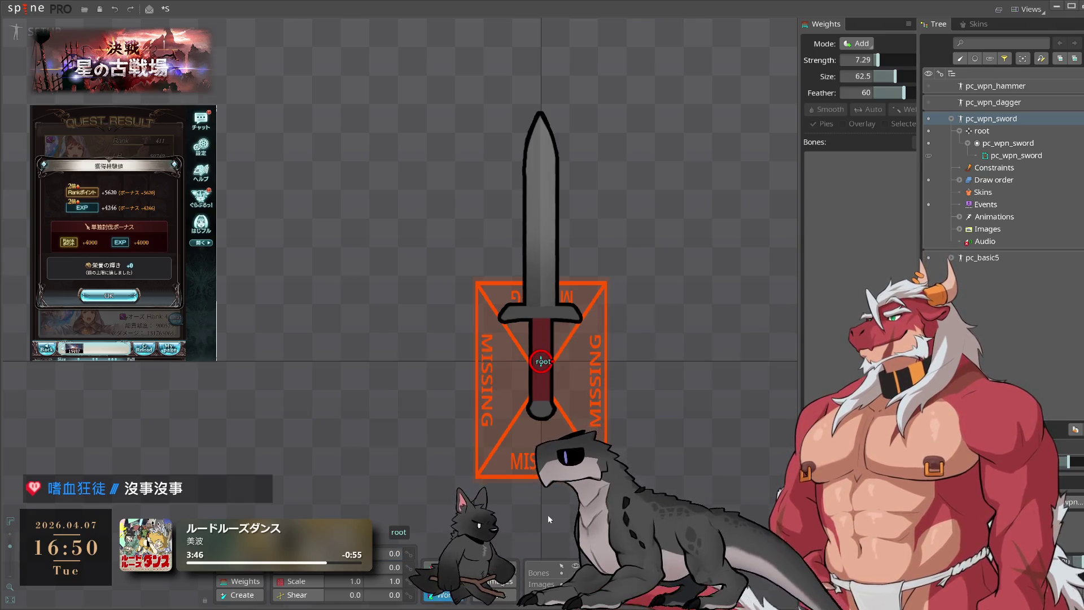
pyautogui.hotkey('ctrl', 'z')
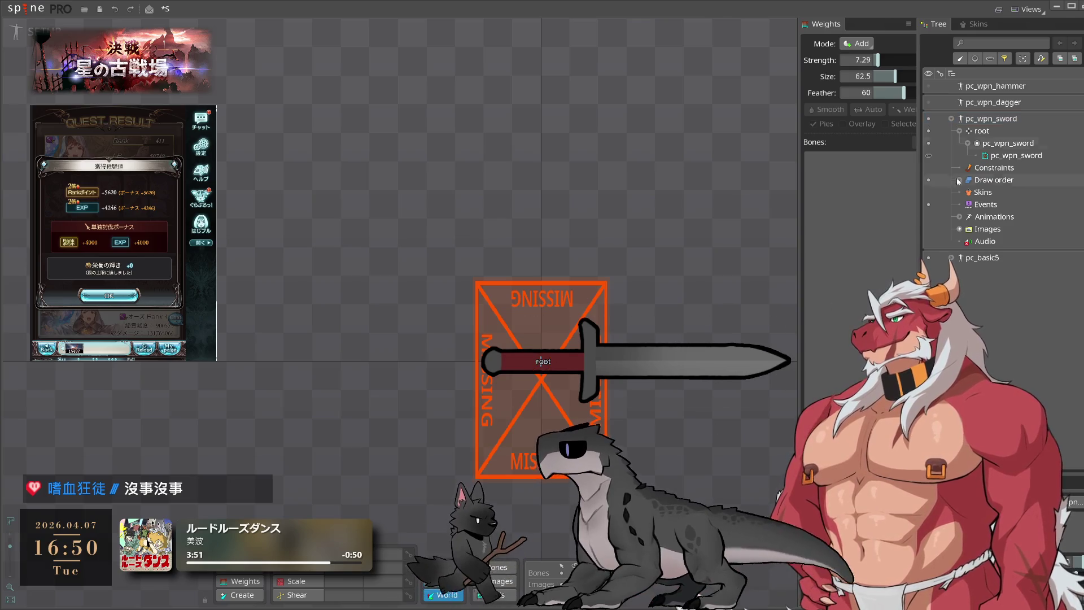
pyautogui.click(952, 119)
# Hide the sword and rename pc_basic5's w_shield attachment, slot_shield slot and skeleton to pc_wpn_shield
pyautogui.click(928, 119)
pyautogui.click(952, 135)
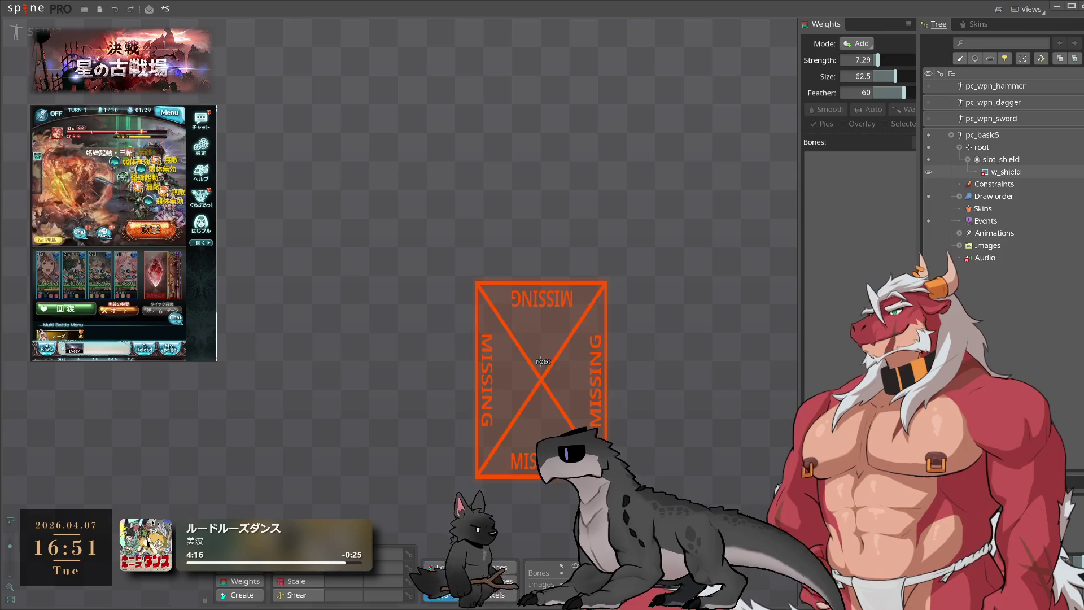
pyautogui.doubleClick(1003, 172)
pyautogui.click(382, 345)
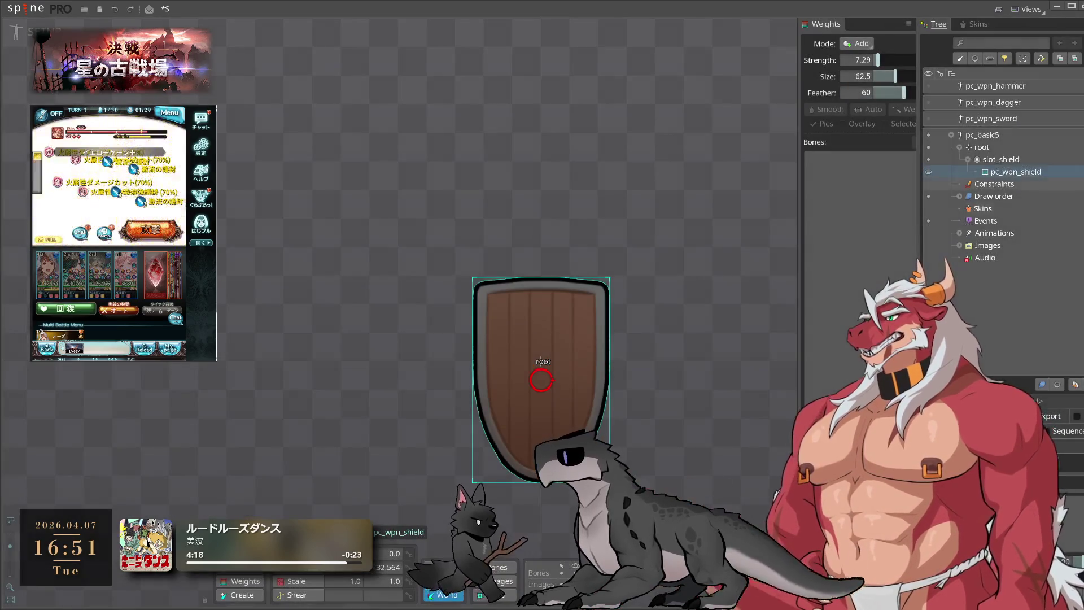
pyautogui.doubleClick(1001, 160)
pyautogui.click(390, 338)
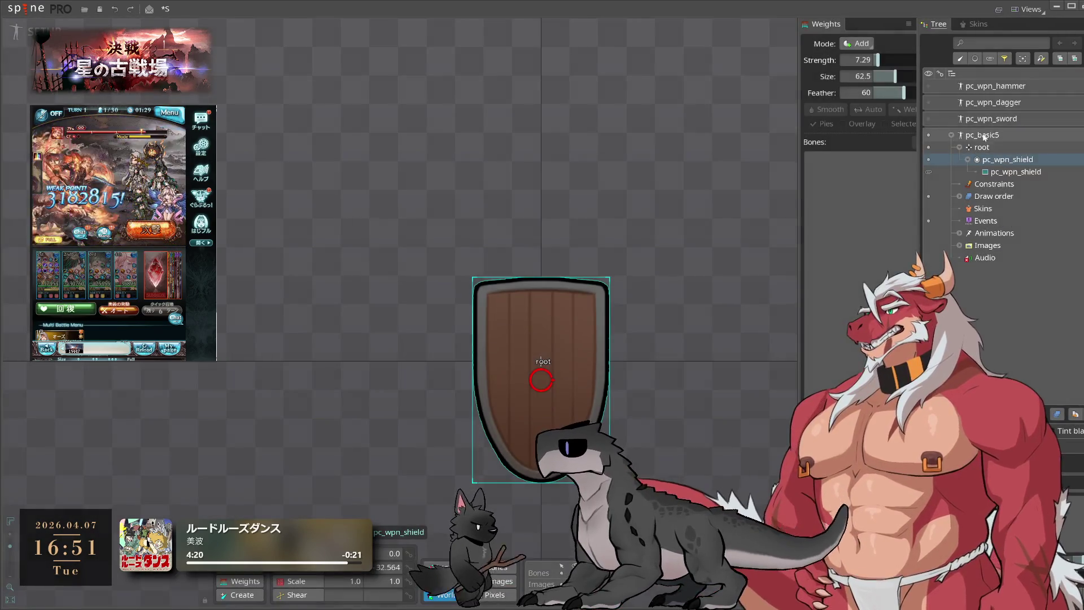
pyautogui.doubleClick(985, 135)
pyautogui.click(394, 337)
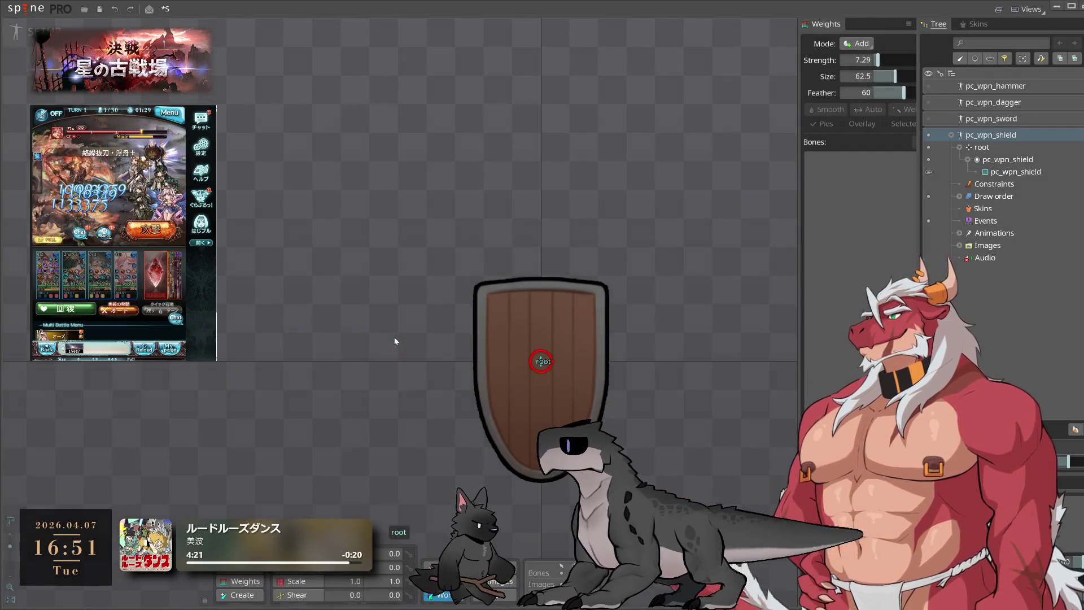
pyautogui.click(1025, 161)
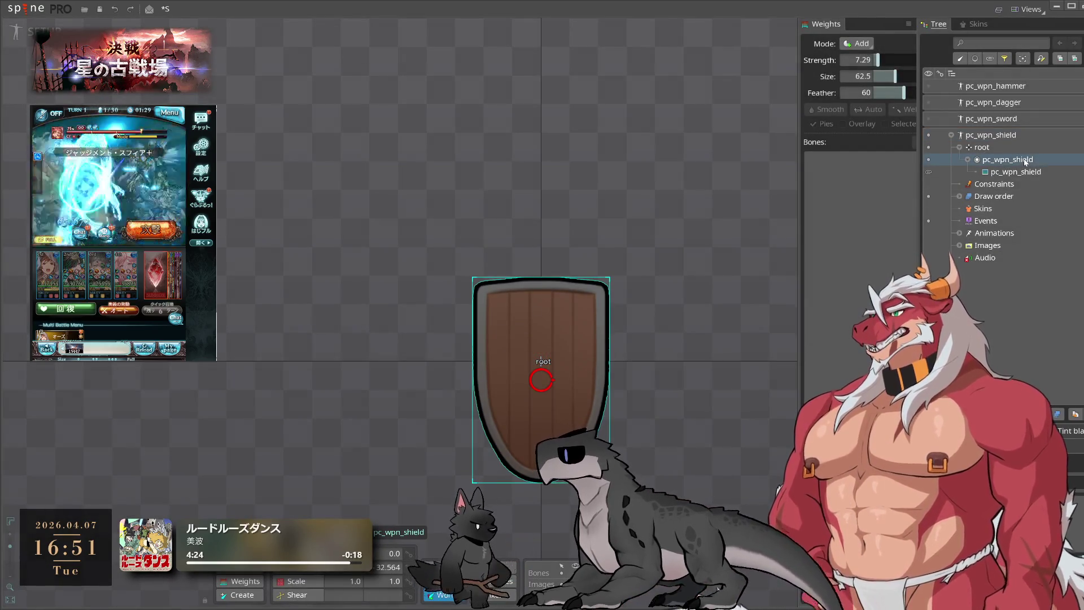
pyautogui.moveTo(1025, 162)
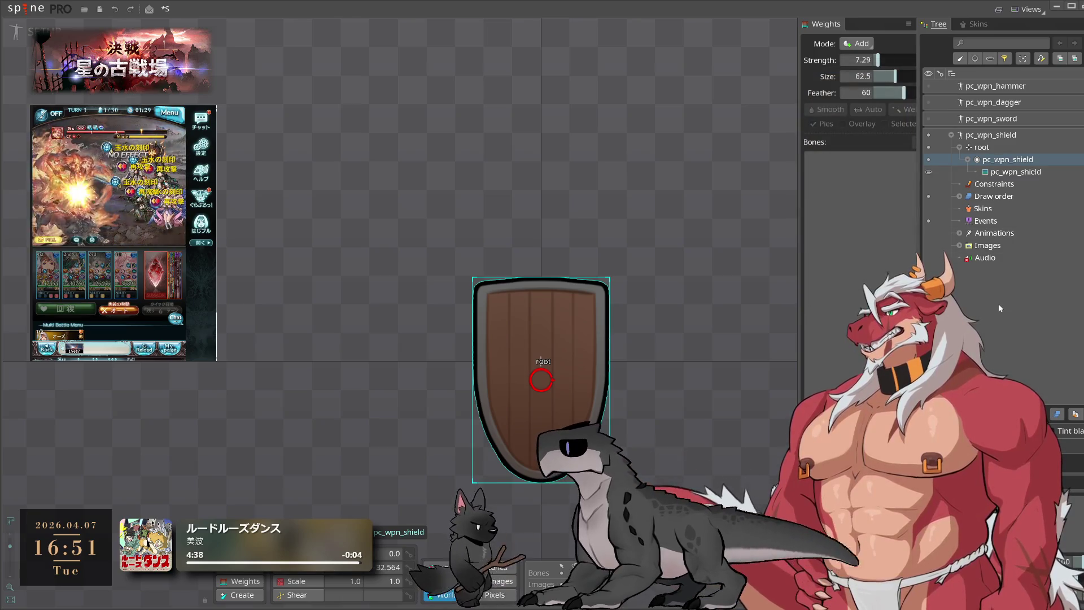
pyautogui.click(1020, 173)
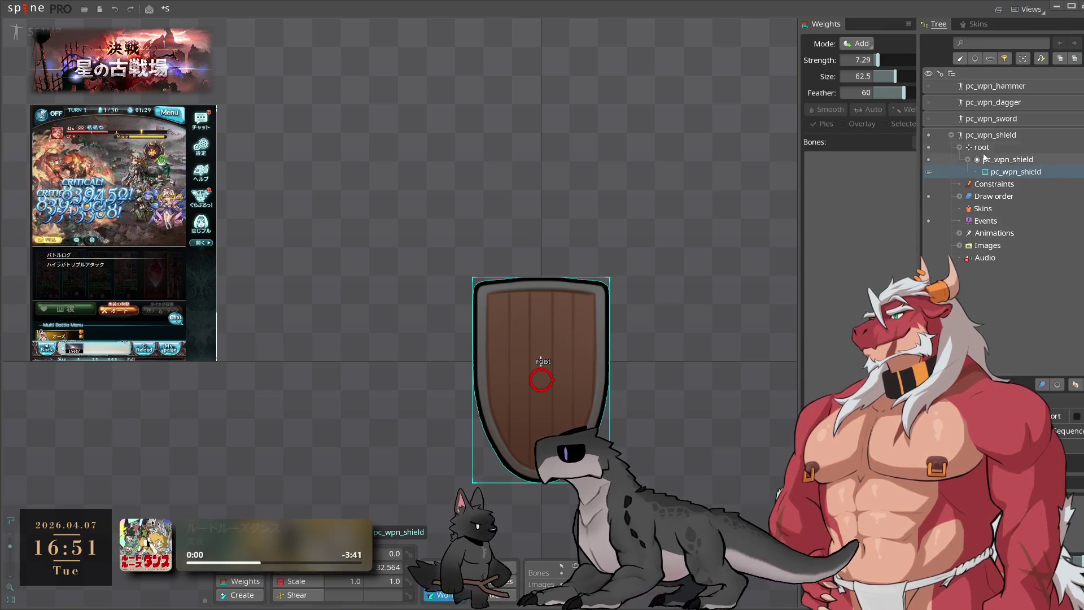
pyautogui.click(991, 134)
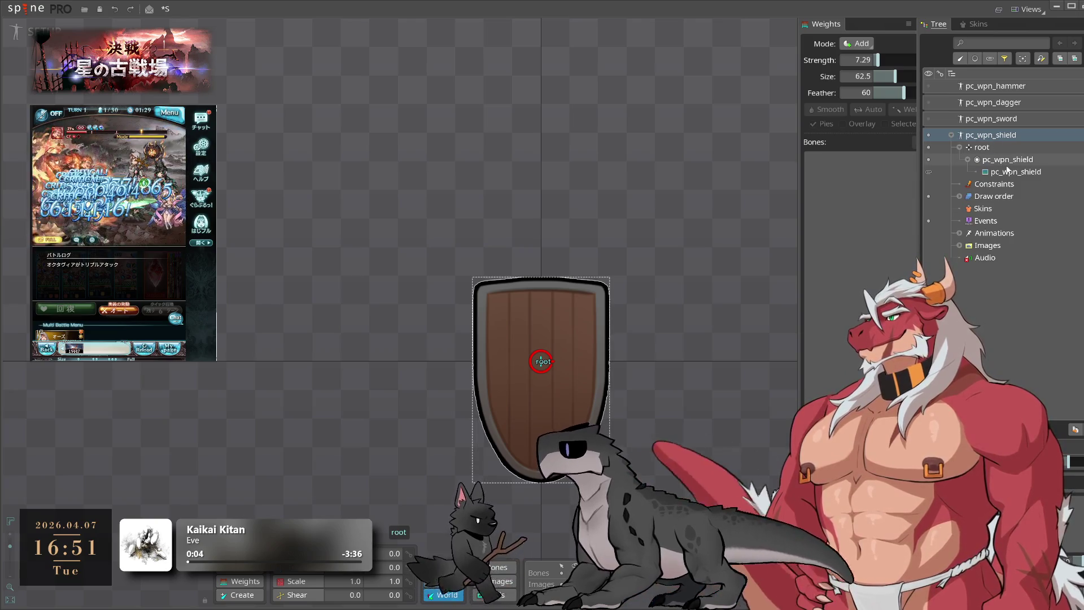
# Rename the shield's w_idle animation to idle
pyautogui.click(16, 31)
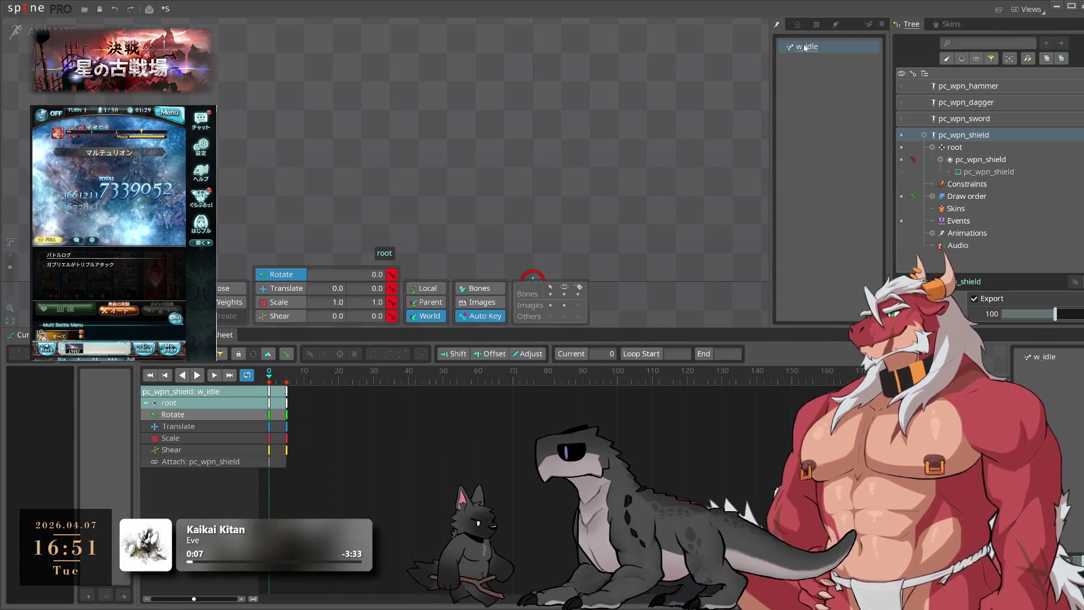
pyautogui.doubleClick(805, 47)
pyautogui.press('BackSpace')
pyautogui.press('BackSpace')
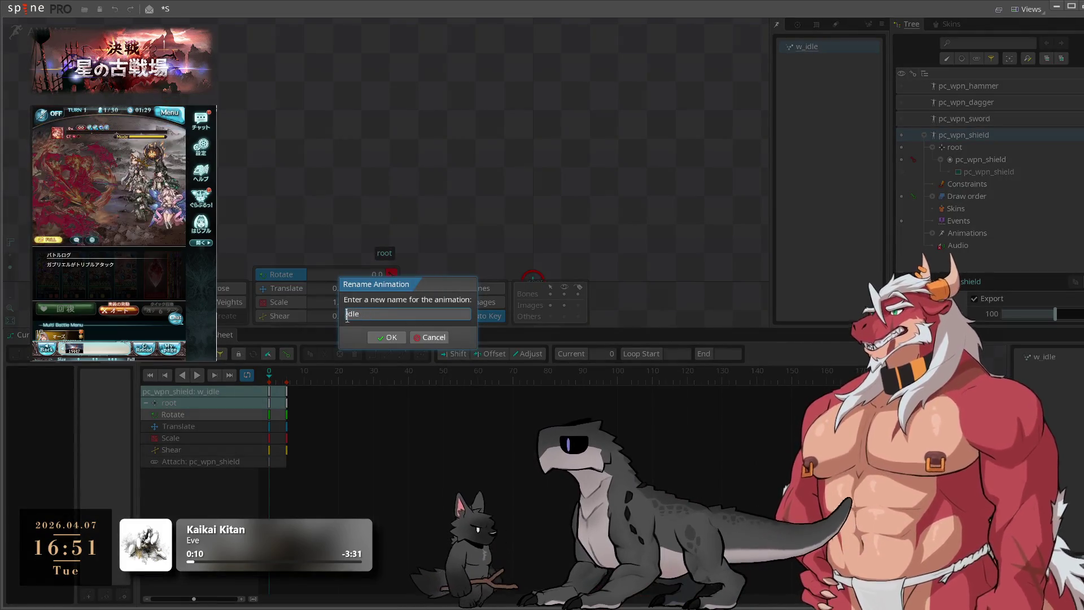
pyautogui.click(386, 337)
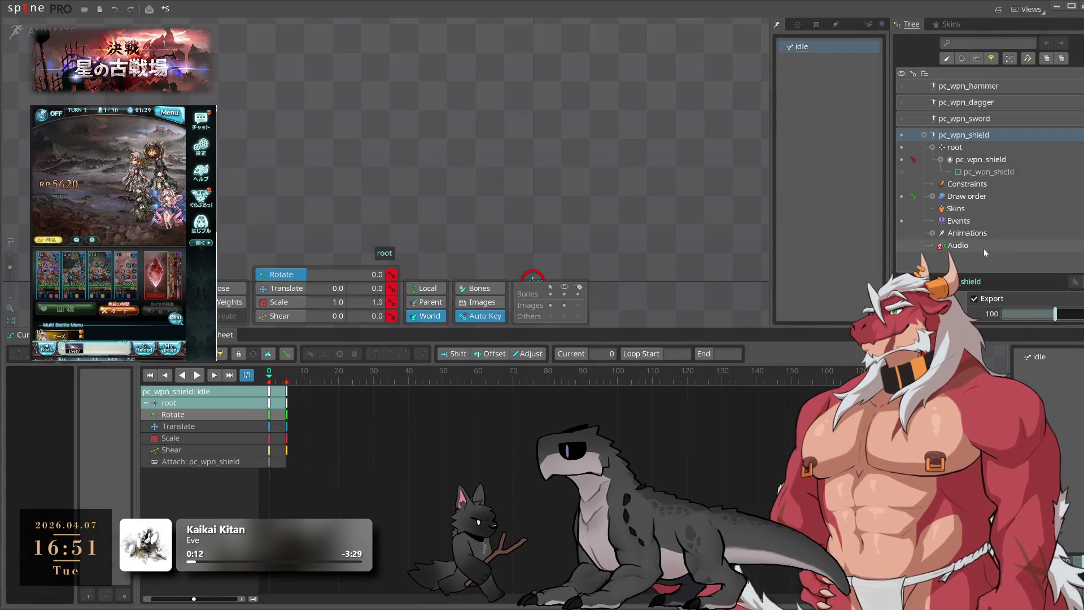
# Rename pc_wpn_sword's w_idle animation to idle, leaving only the dagger visible
pyautogui.click(925, 135)
pyautogui.click(903, 120)
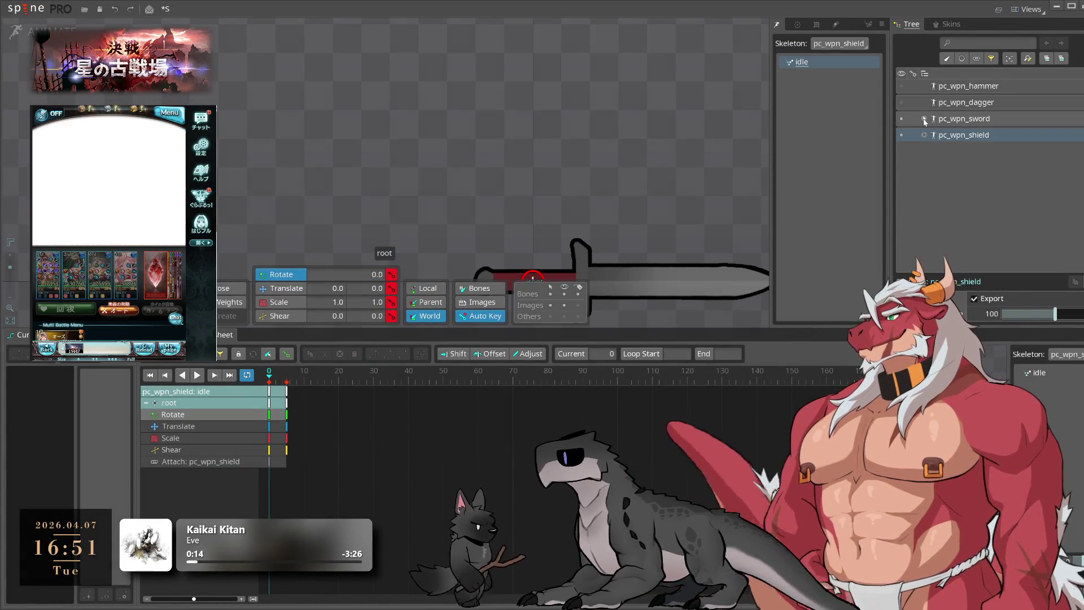
pyautogui.click(924, 119)
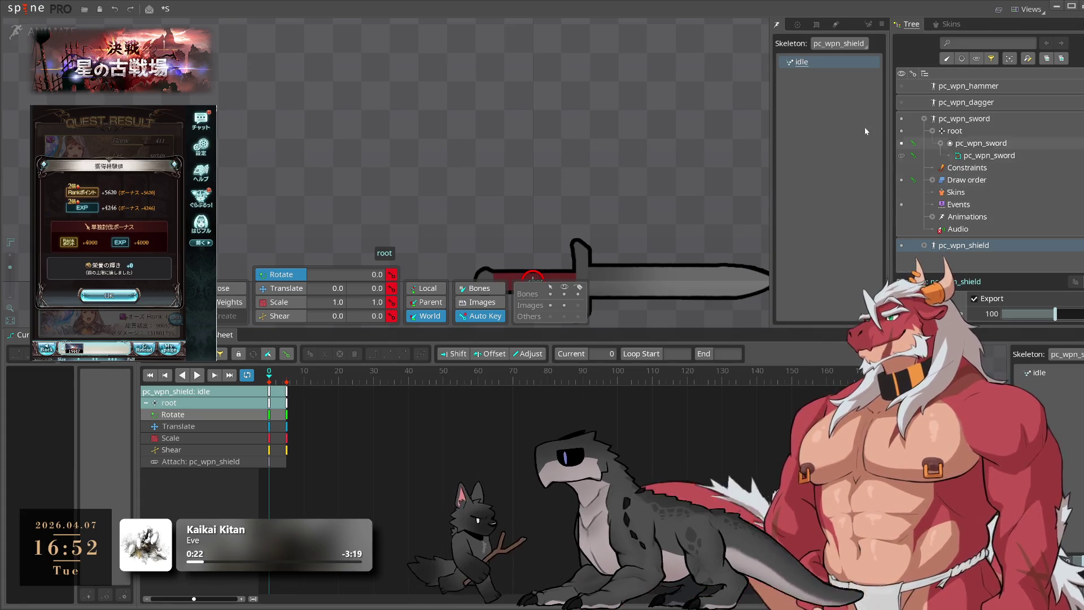
pyautogui.press('Tab')
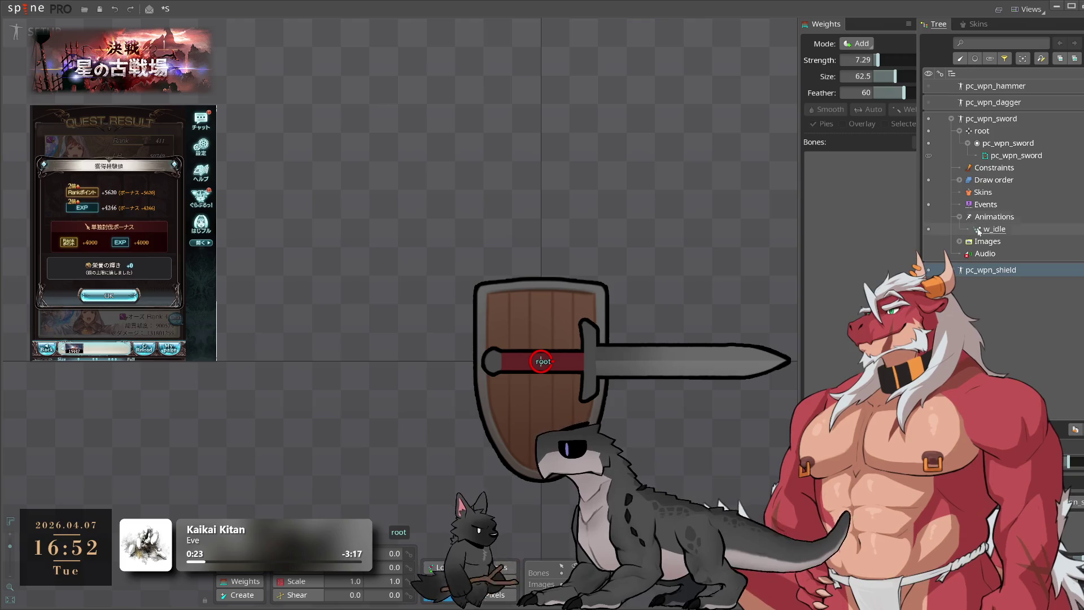
pyautogui.click(994, 229)
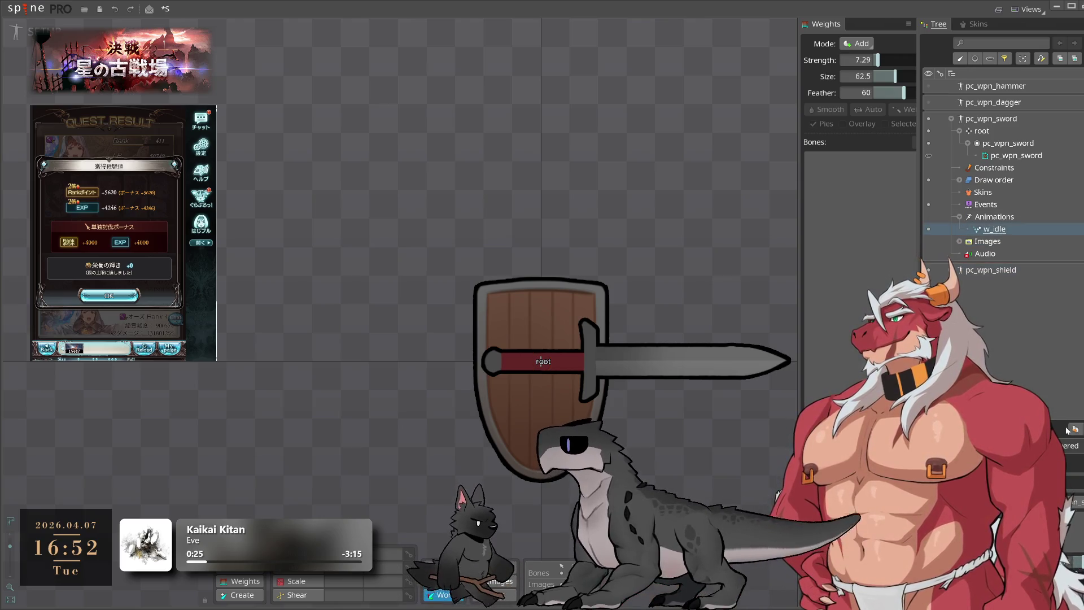
pyautogui.press('F2')
pyautogui.write('idle')
pyautogui.press('Return')
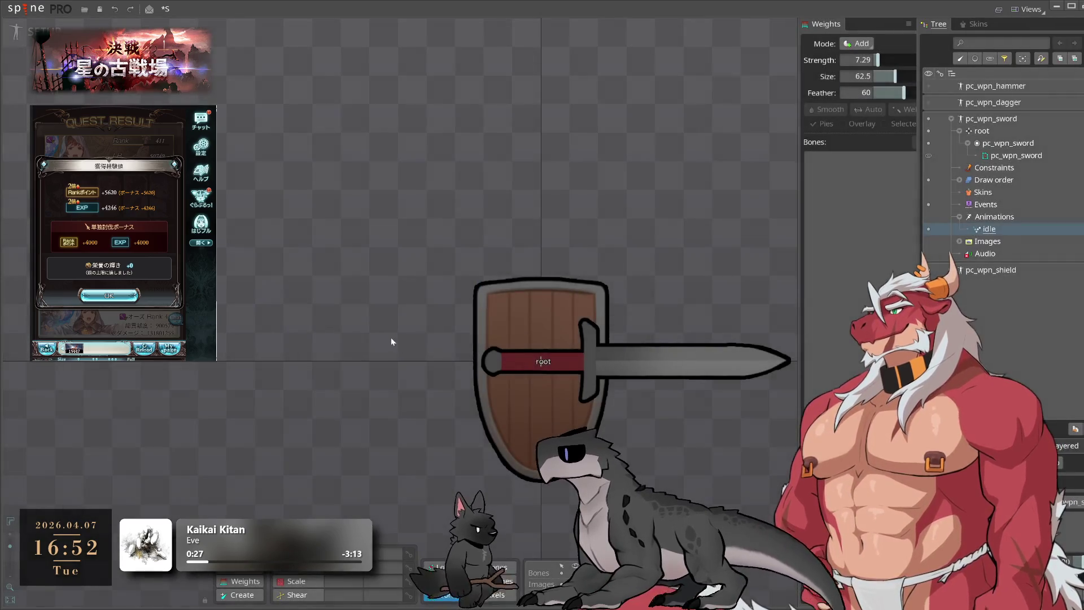
pyautogui.click(952, 119)
pyautogui.click(928, 118)
pyautogui.click(929, 135)
pyautogui.click(929, 102)
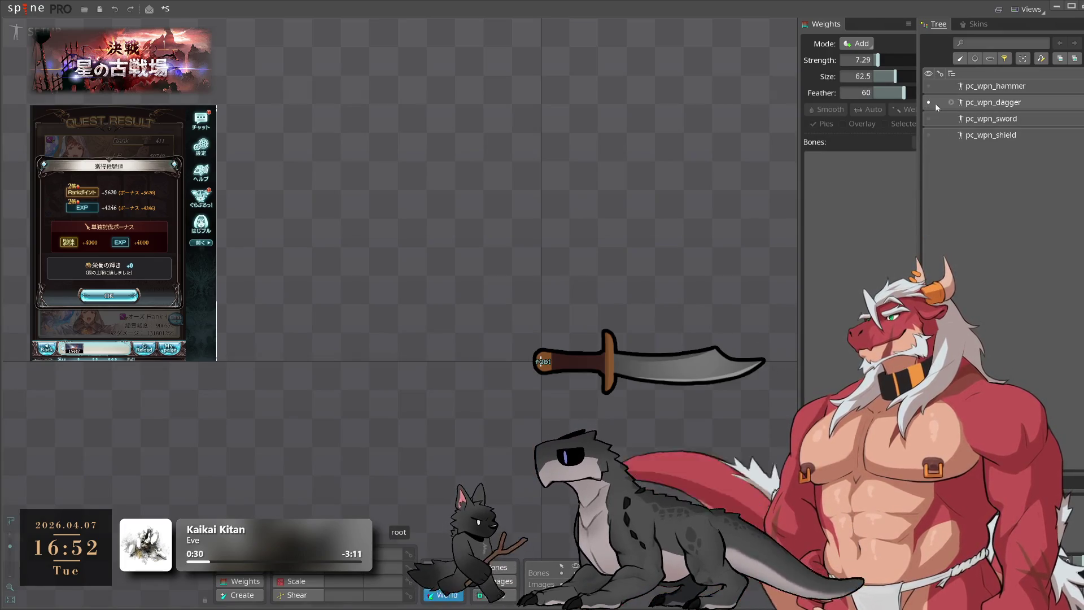
# Rename pc_wpn_dagger's w_idle animation to idle
pyautogui.click(952, 102)
pyautogui.click(995, 200)
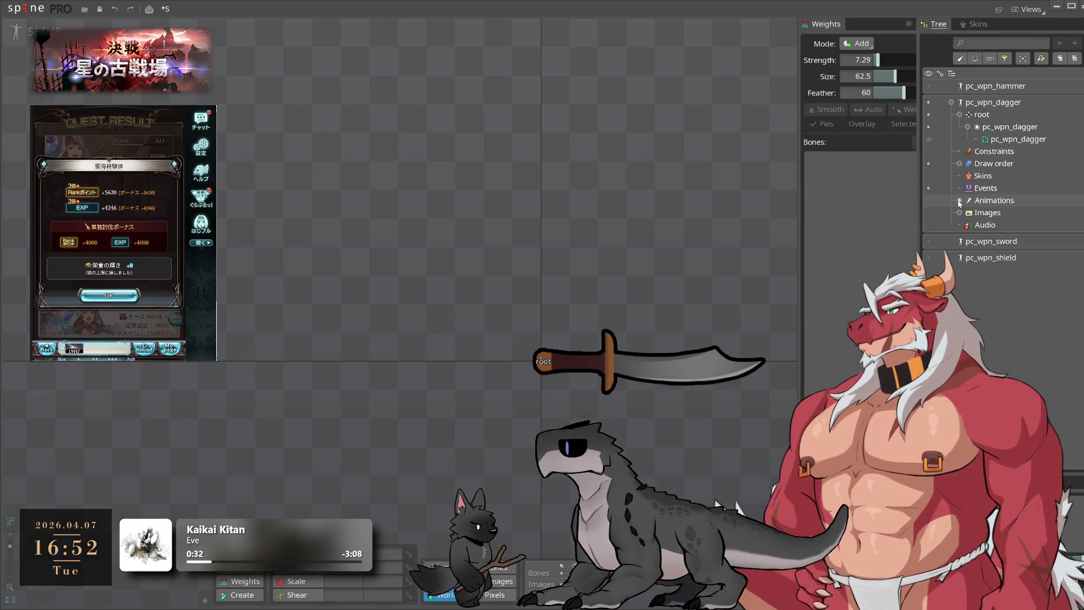
pyautogui.click(995, 212)
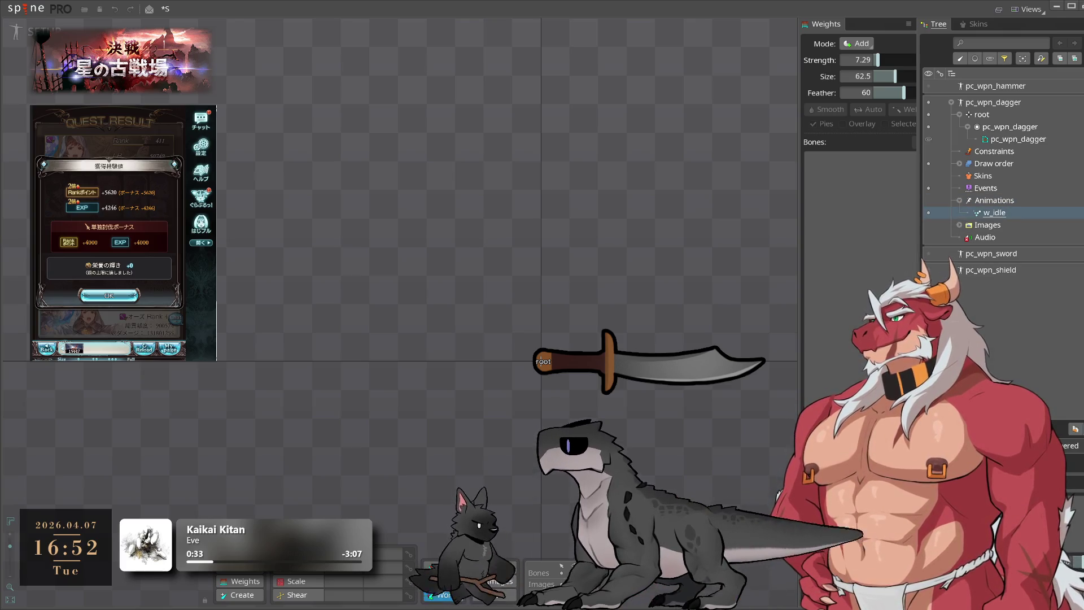
pyautogui.press('F2')
pyautogui.write('idle')
pyautogui.click(387, 337)
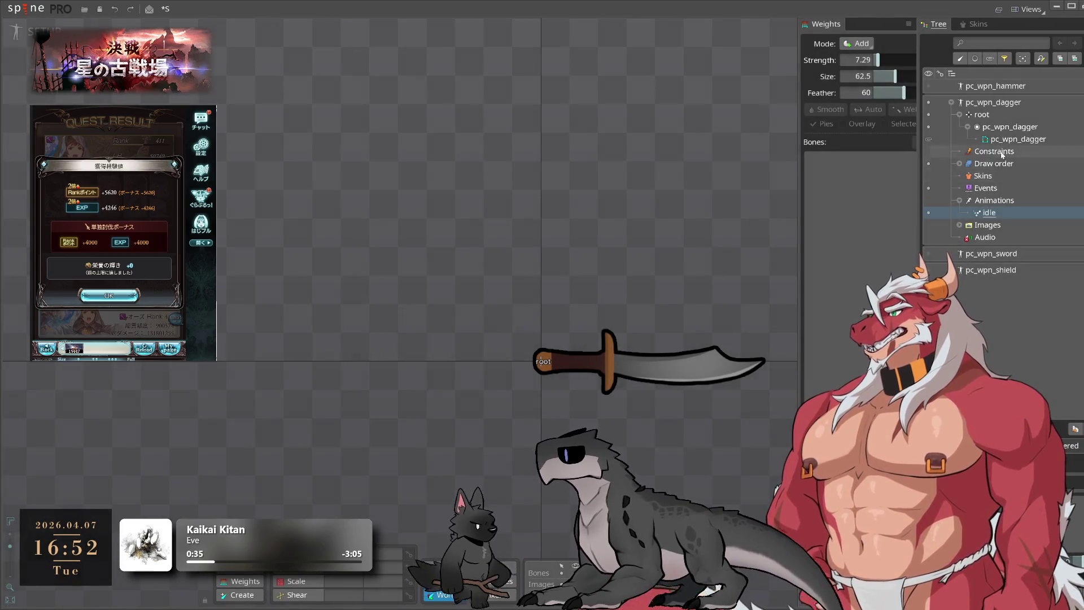
# Rename pc_wpn_hammer's w_idle animation to idle
pyautogui.click(953, 102)
pyautogui.click(954, 86)
pyautogui.scroll(-5, 994, 198)
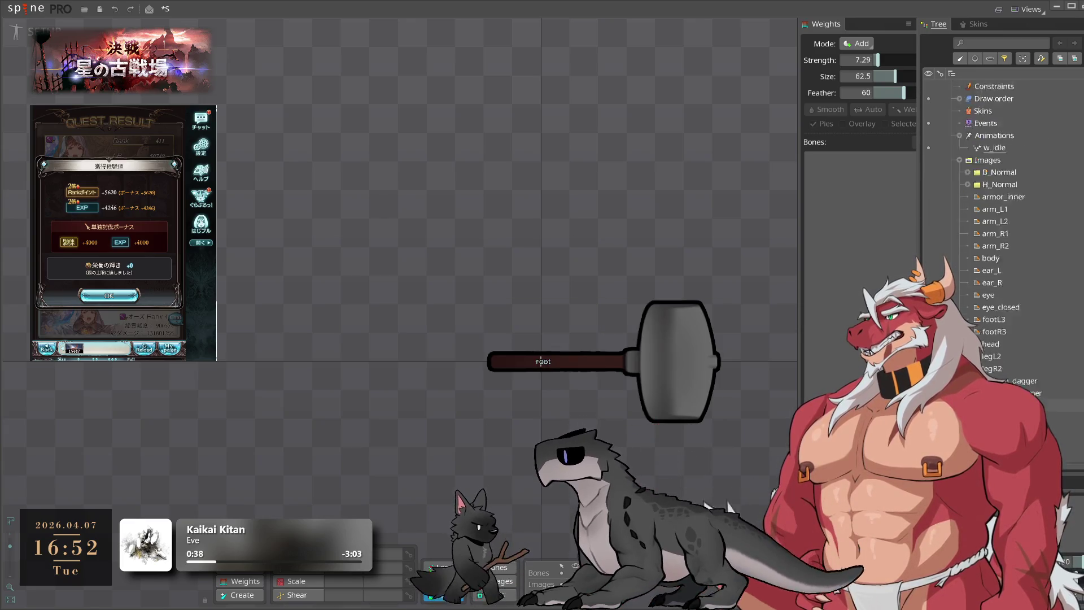
pyautogui.scroll(5, 1005, 198)
pyautogui.click(959, 184)
pyautogui.doubleClick(995, 173)
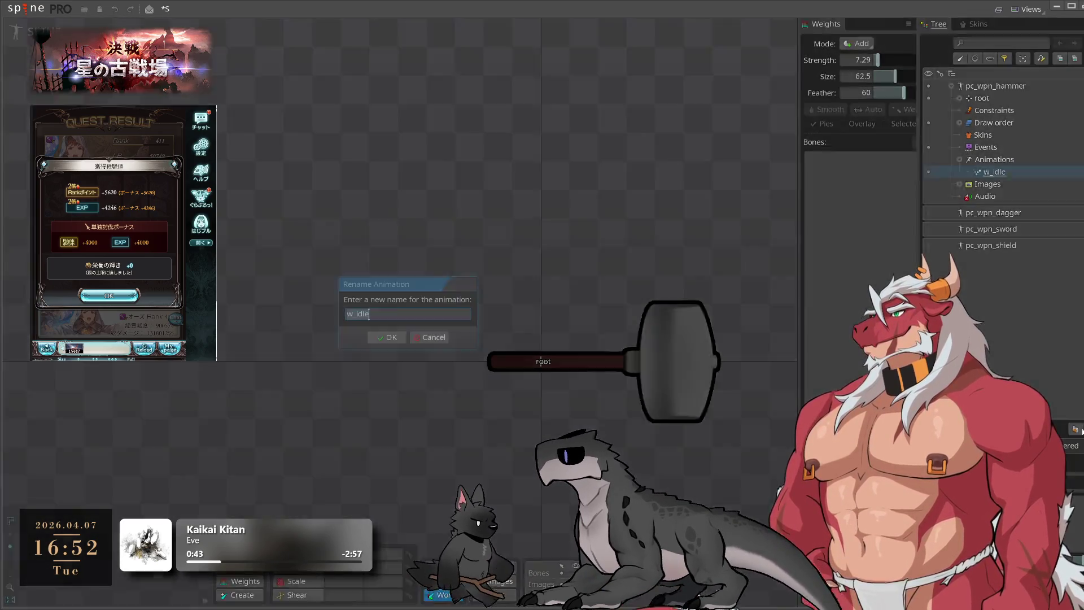
pyautogui.press('Home')
pyautogui.press('Delete')
pyautogui.press('Delete')
pyautogui.press('Return')
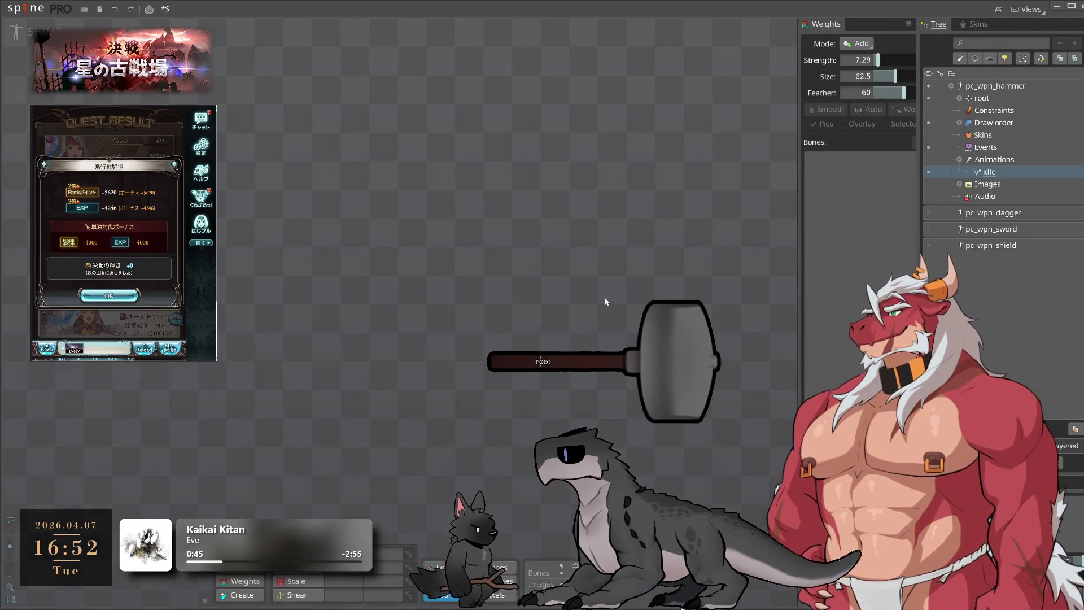
pyautogui.click(952, 85)
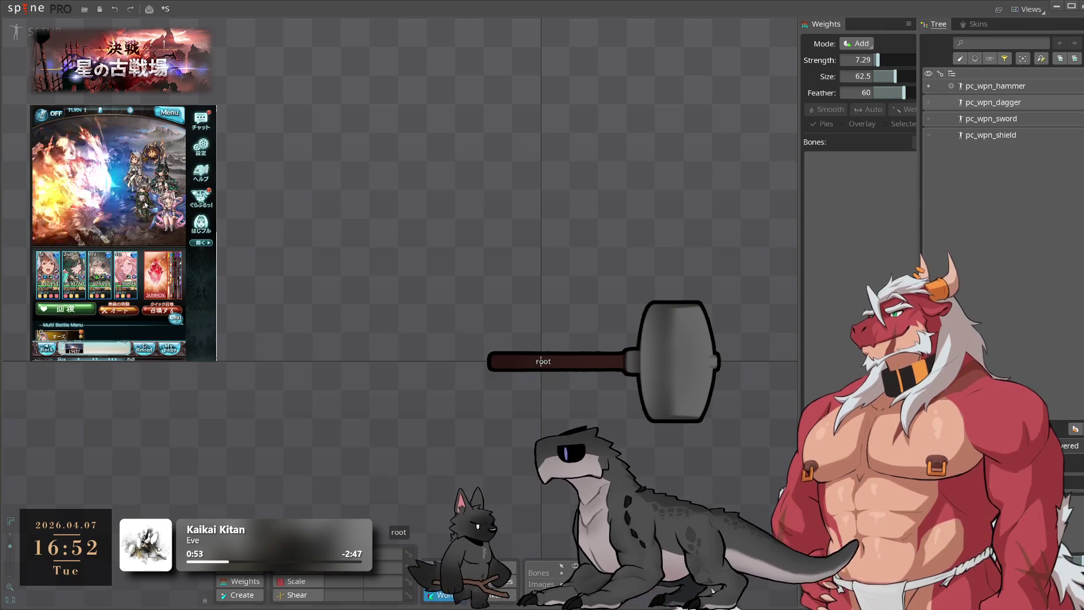
# Make all weapon skeletons visible and duplicate pc_wpn_sword as pc_wpn_sword2
pyautogui.click(929, 85)
pyautogui.click(928, 86)
pyautogui.click(929, 103)
pyautogui.click(928, 118)
pyautogui.click(929, 135)
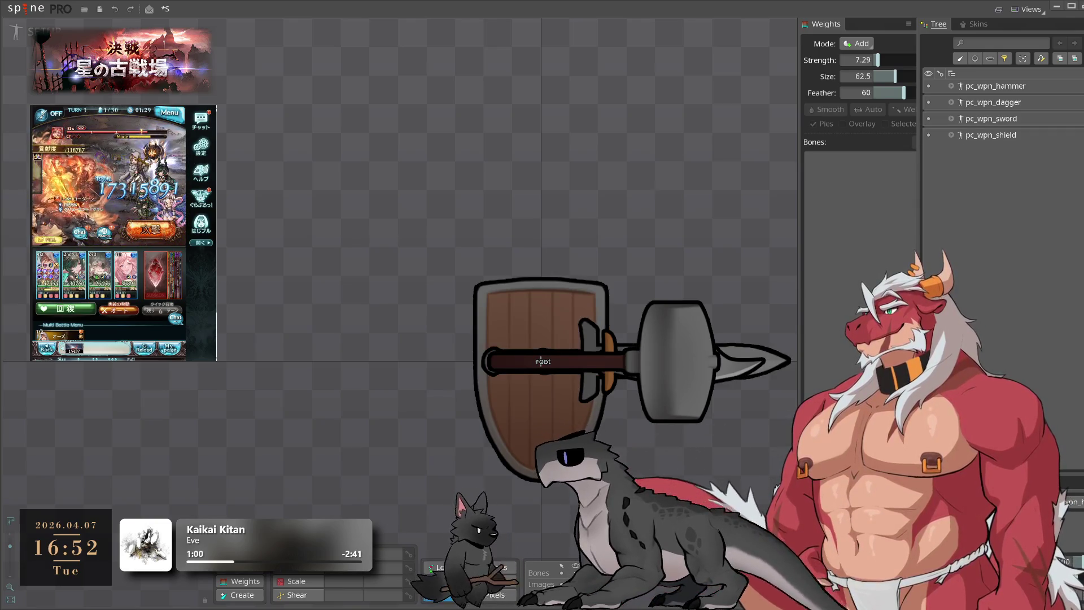
pyautogui.doubleClick(995, 121)
pyautogui.doubleClick(978, 121)
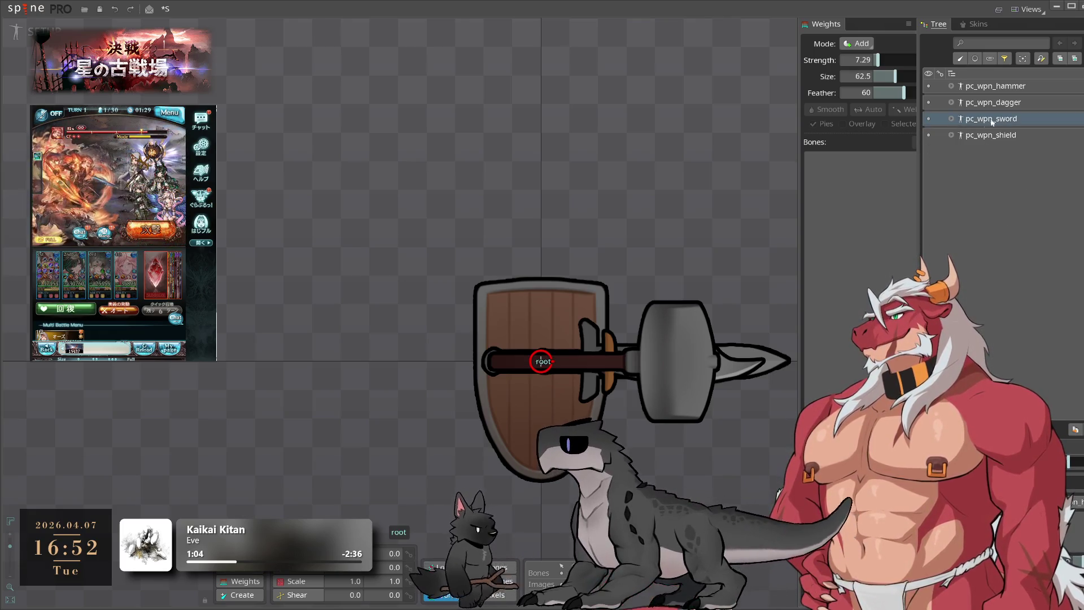
pyautogui.hotkey('ctrl', 'd')
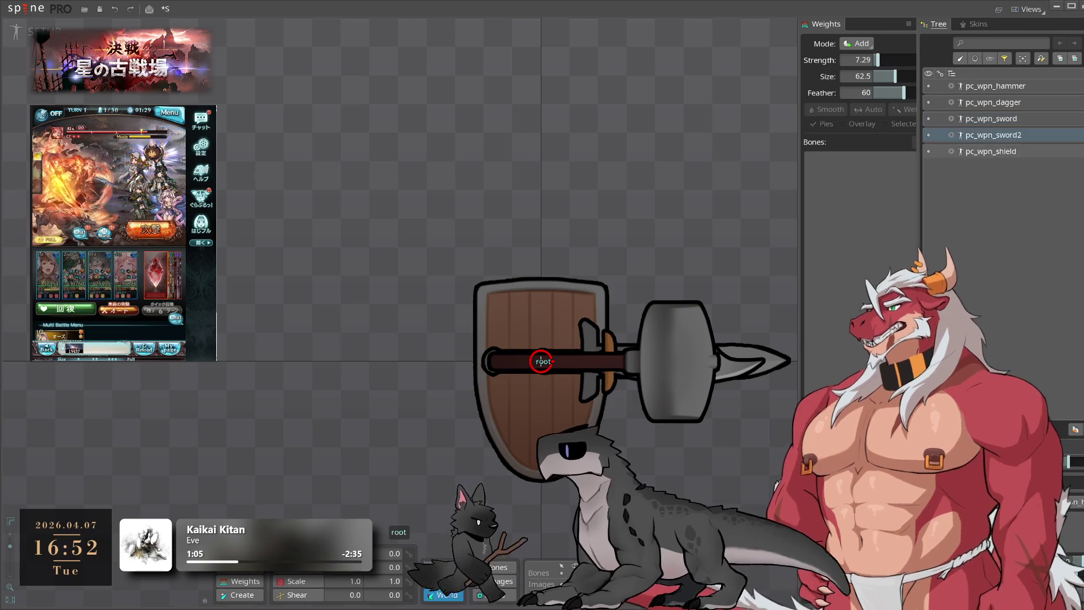
# Hide the other weapons and place the pc_wpn_stick image on the canvas in pc_wpn_sword2
pyautogui.click(929, 152)
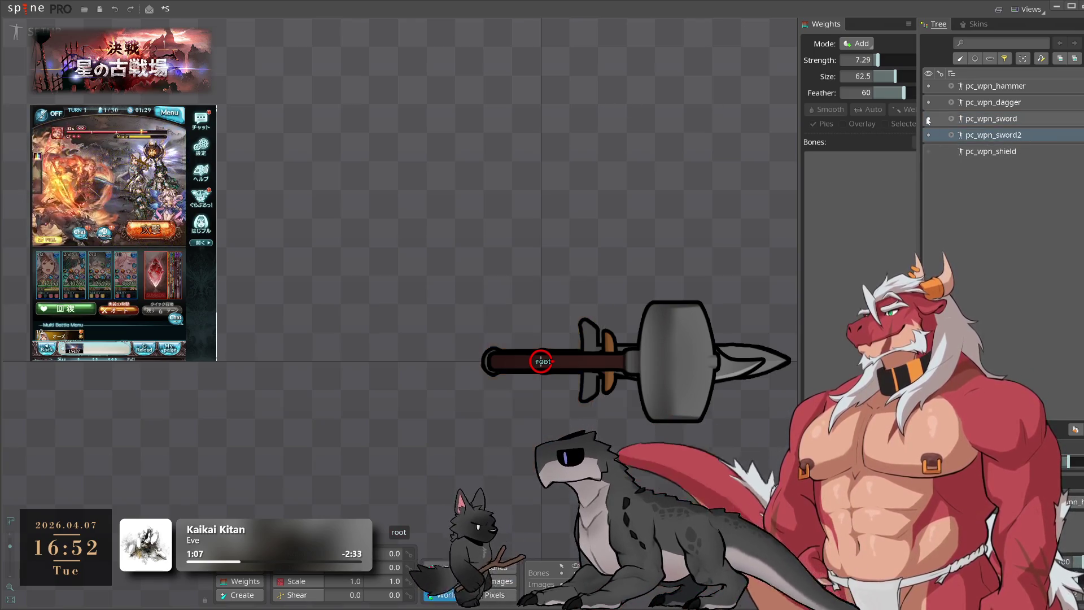
pyautogui.click(928, 118)
pyautogui.click(929, 103)
pyautogui.click(928, 86)
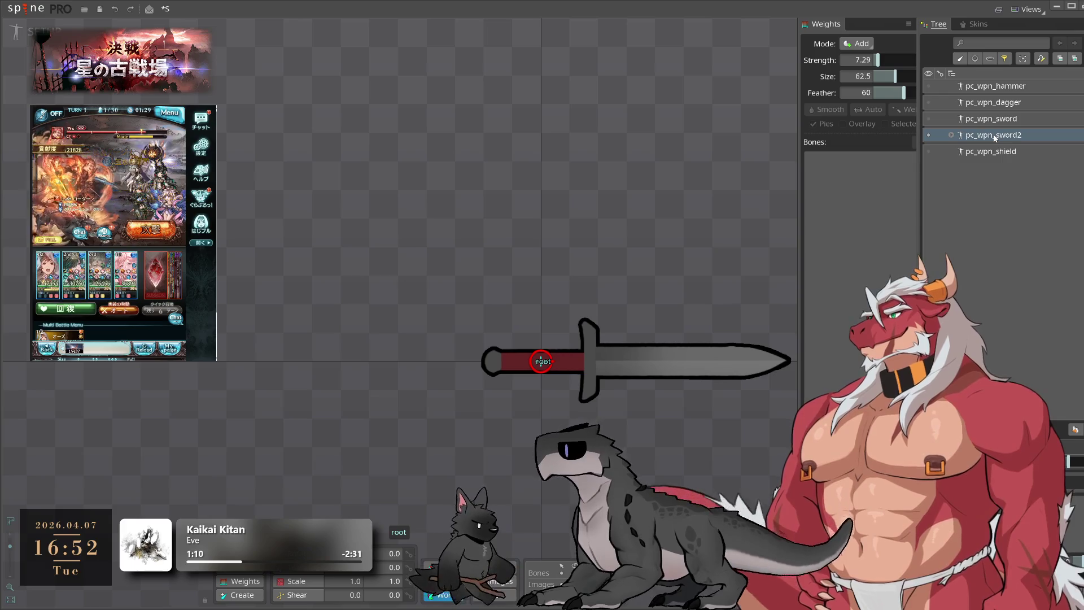
pyautogui.click(952, 135)
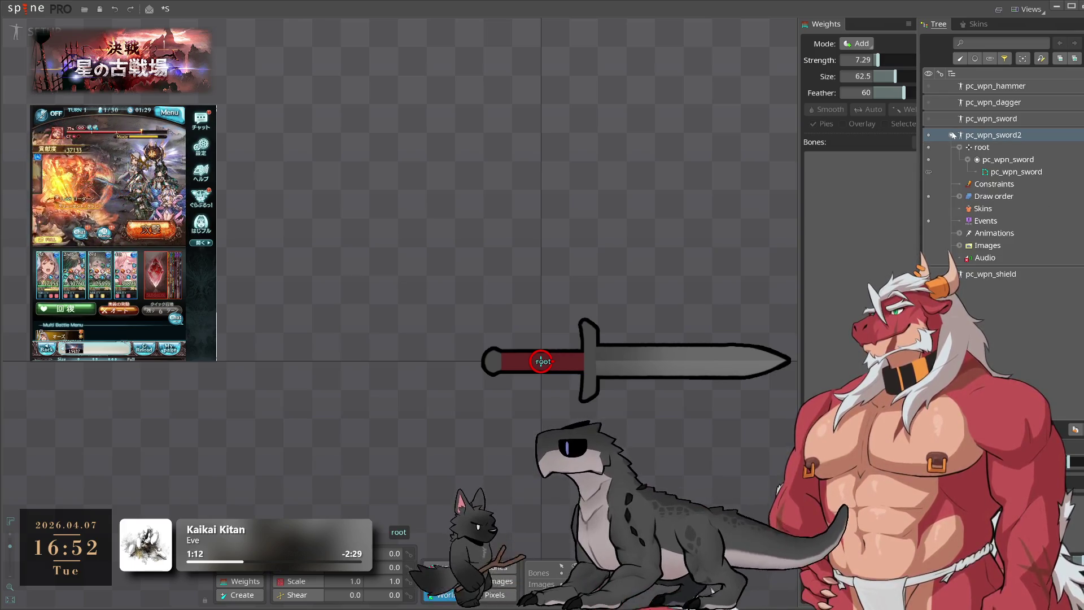
pyautogui.click(960, 233)
pyautogui.click(960, 233)
pyautogui.click(960, 245)
pyautogui.scroll(-3, 1011, 300)
pyautogui.scroll(-1, 1012, 309)
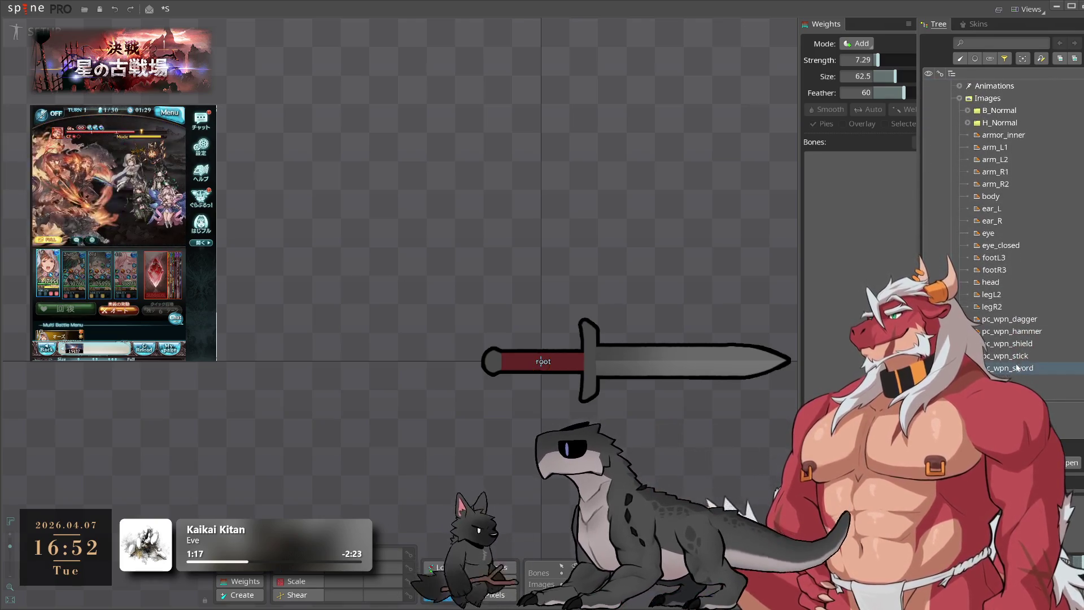
pyautogui.moveTo(1008, 356); pyautogui.dragTo(534, 281)
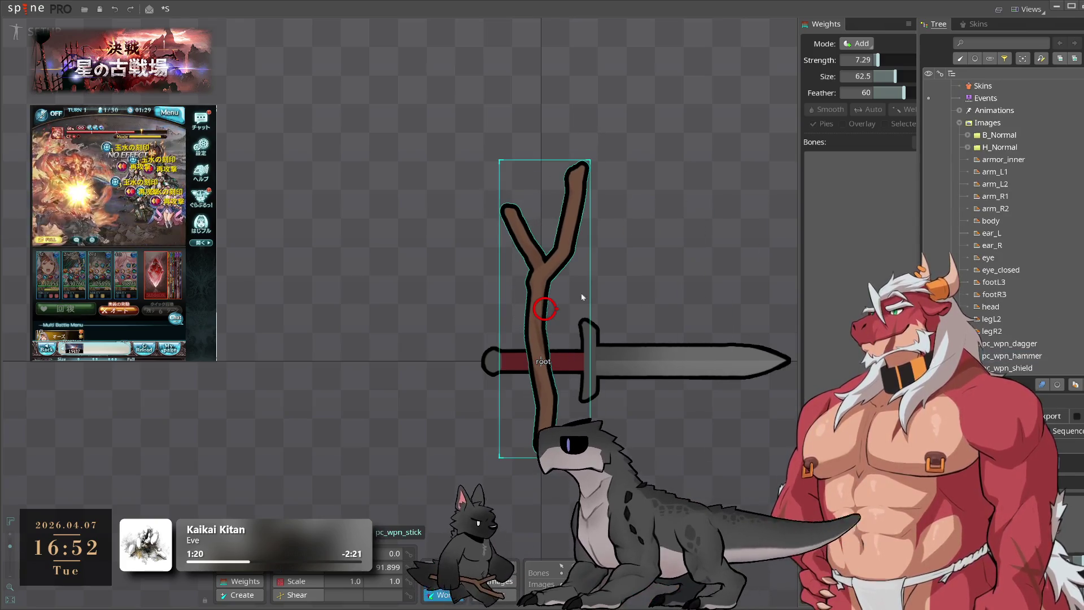
# Rotate the stick to 270° and move it over the sword, pointing right
pyautogui.moveTo(707, 182); pyautogui.dragTo(715, 472)
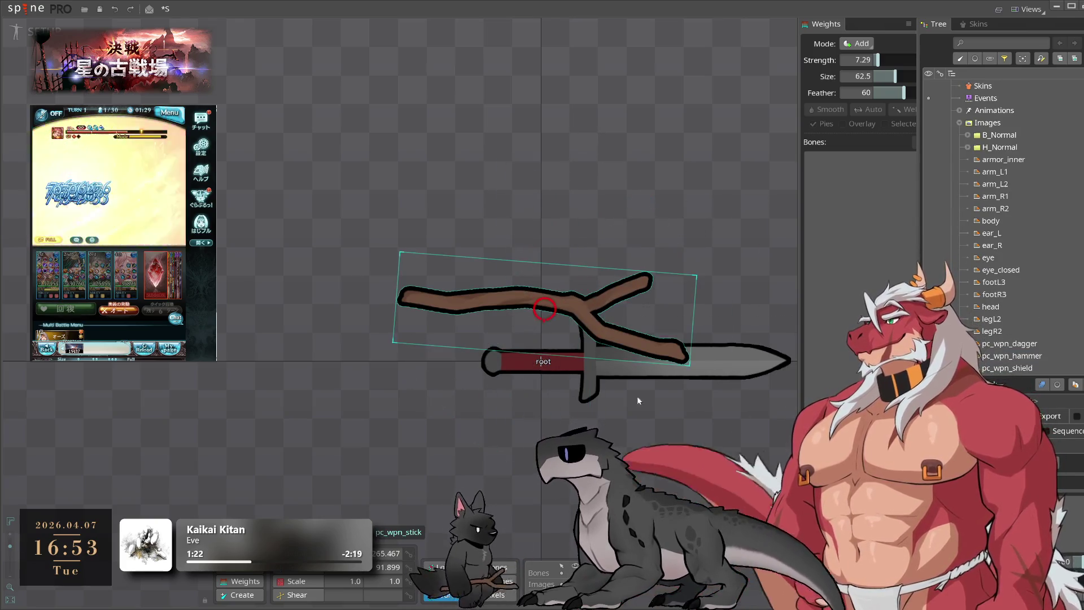
pyautogui.hotkey('ctrl', 'z')
pyautogui.moveTo(705, 201)
pyautogui.mouseDown()
pyautogui.moveTo(652, 467)
pyautogui.moveTo(607, 489)
pyautogui.mouseUp()
pyautogui.moveTo(660, 438)
pyautogui.mouseDown()
pyautogui.moveTo(736, 409)
pyautogui.moveTo(751, 374)
pyautogui.mouseUp()
pyautogui.hotkey('ctrl', 'z')
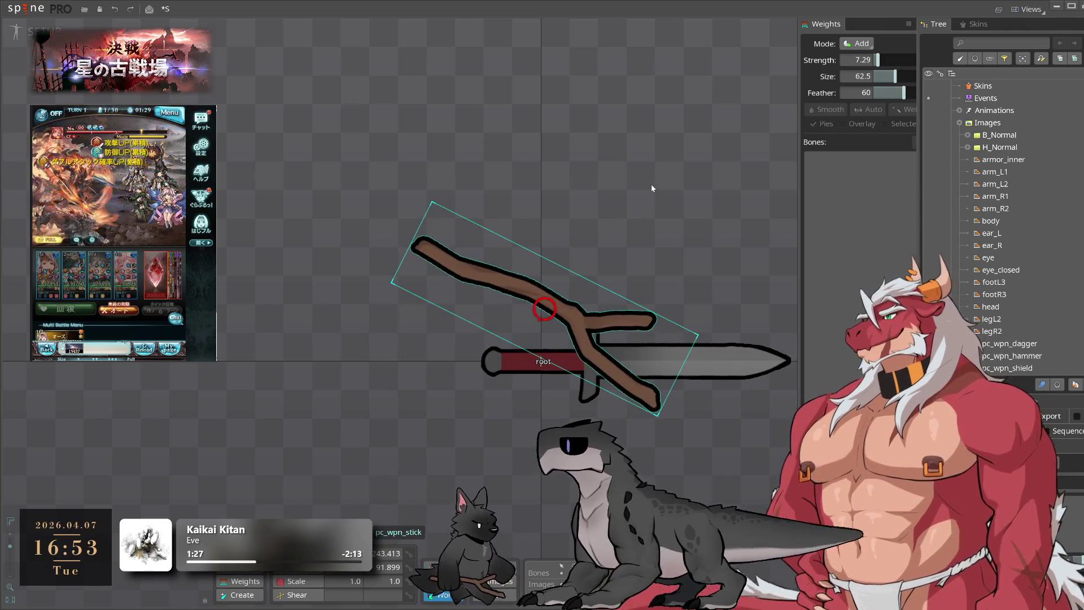
pyautogui.hotkey('ctrl', 'y')
pyautogui.moveTo(651, 182)
pyautogui.mouseDown()
pyautogui.moveTo(642, 233)
pyautogui.moveTo(656, 237)
pyautogui.mouseUp()
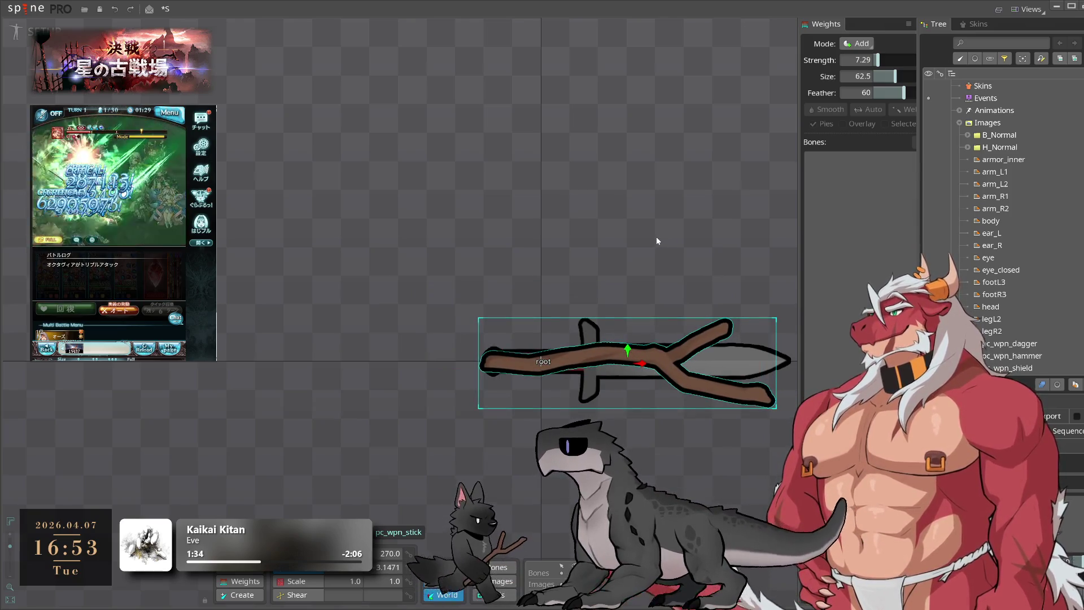
pyautogui.click(656, 239)
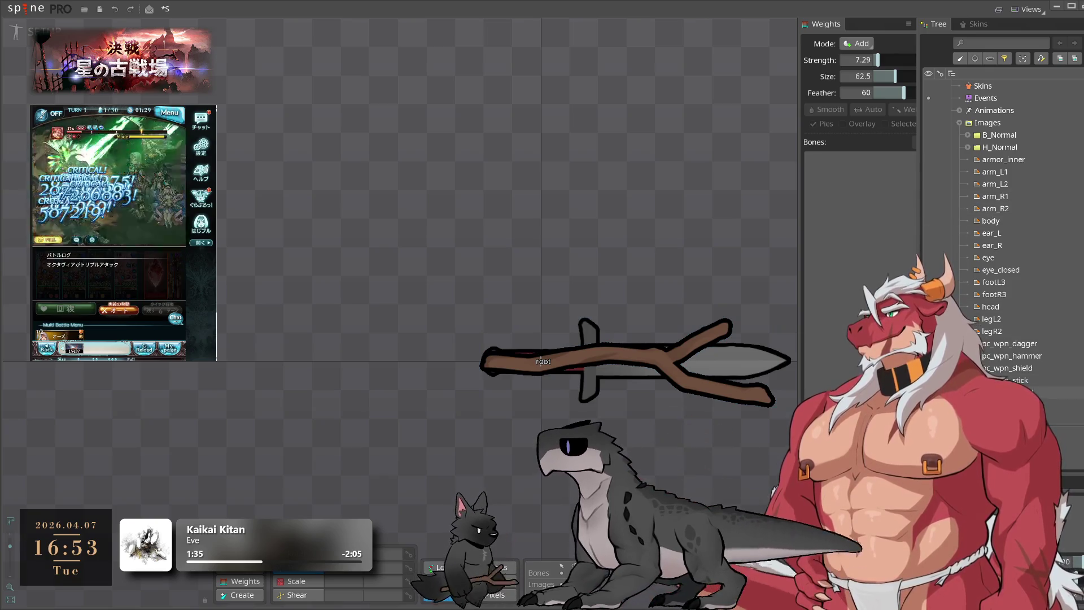
# Delete the pc_wpn_sword slot and its attachments from the pc_wpn_sword2 skeleton
pyautogui.doubleClick(999, 123)
pyautogui.scroll(2, 1000, 234)
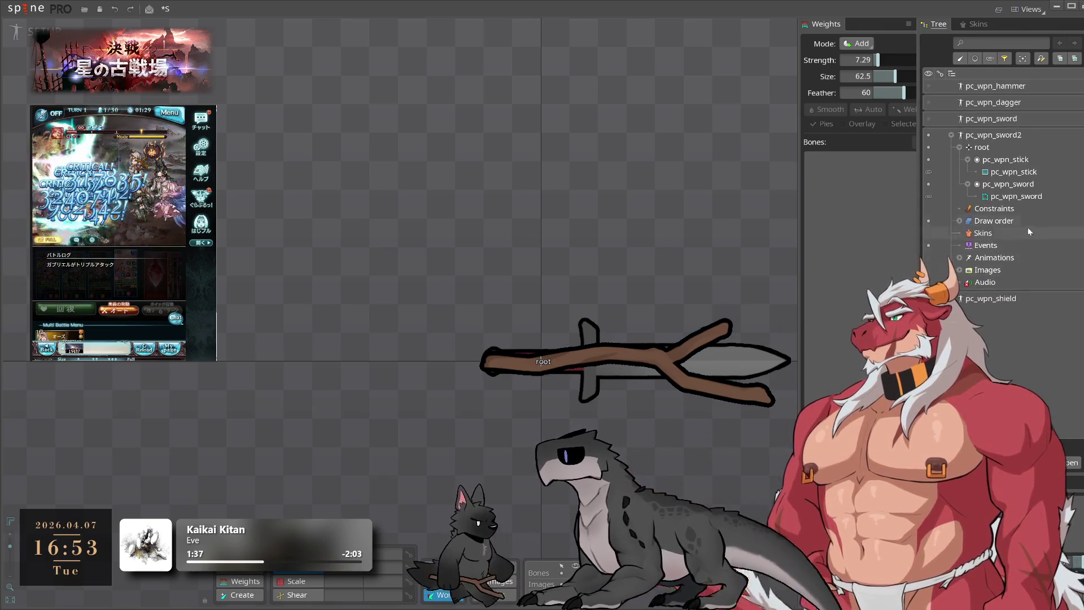
pyautogui.click(1016, 172)
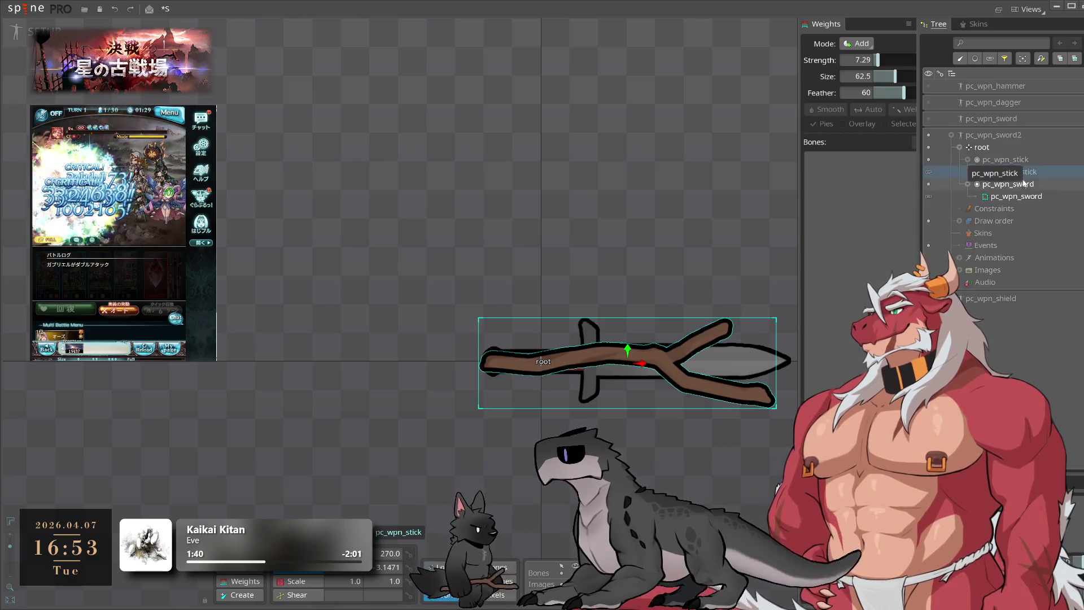
pyautogui.click(1017, 184)
pyautogui.press('Delete')
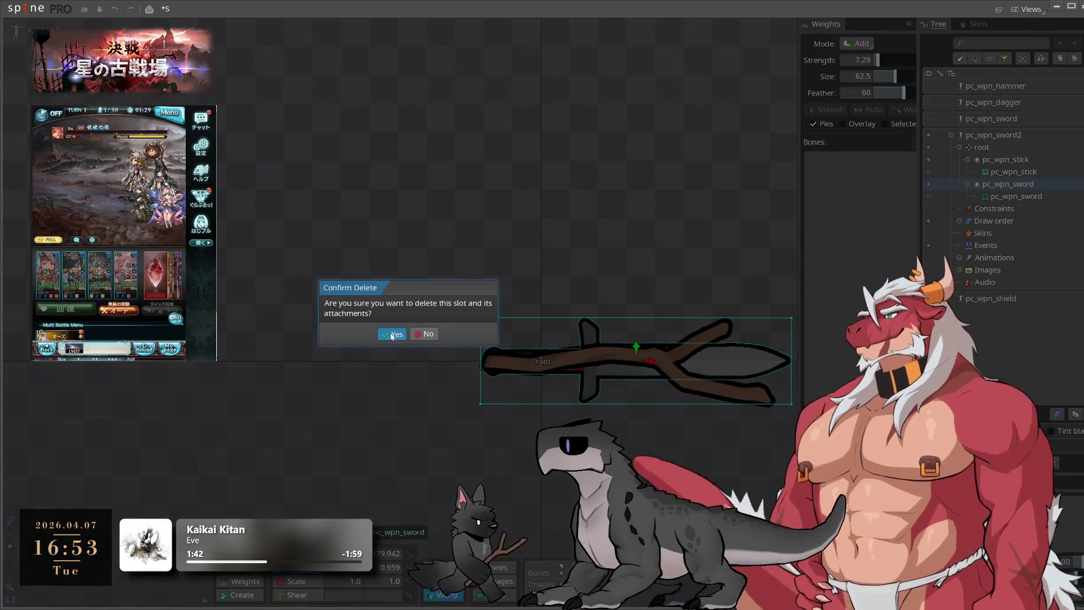
pyautogui.click(392, 334)
# Rename the pc_wpn_sword2 skeleton to pc_wpn_stick, leaving the stick bone's name unchanged
pyautogui.doubleClick(1006, 159)
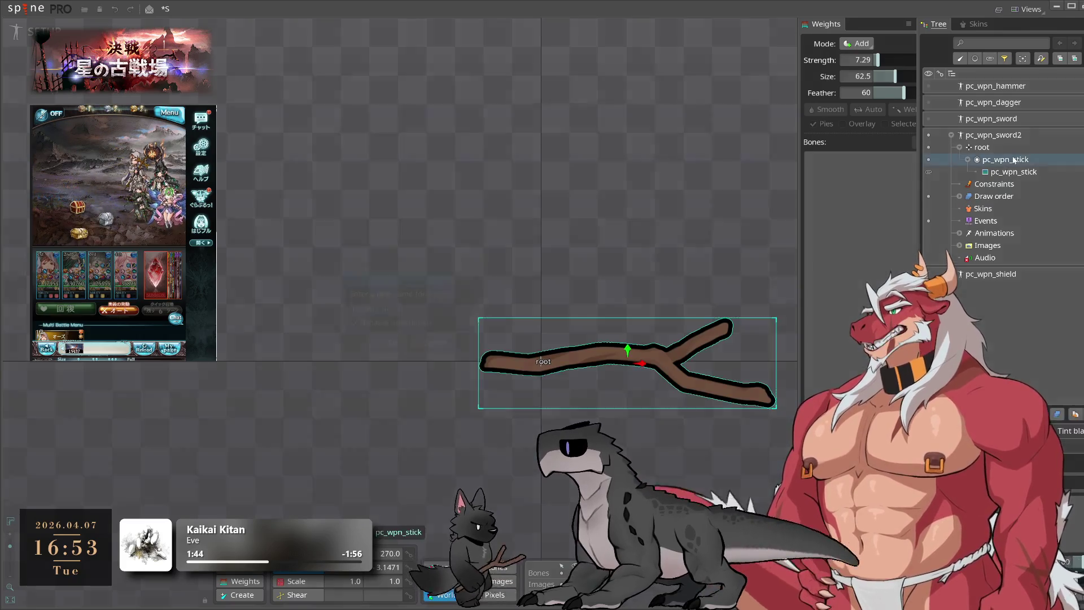
pyautogui.click(430, 343)
pyautogui.doubleClick(1010, 137)
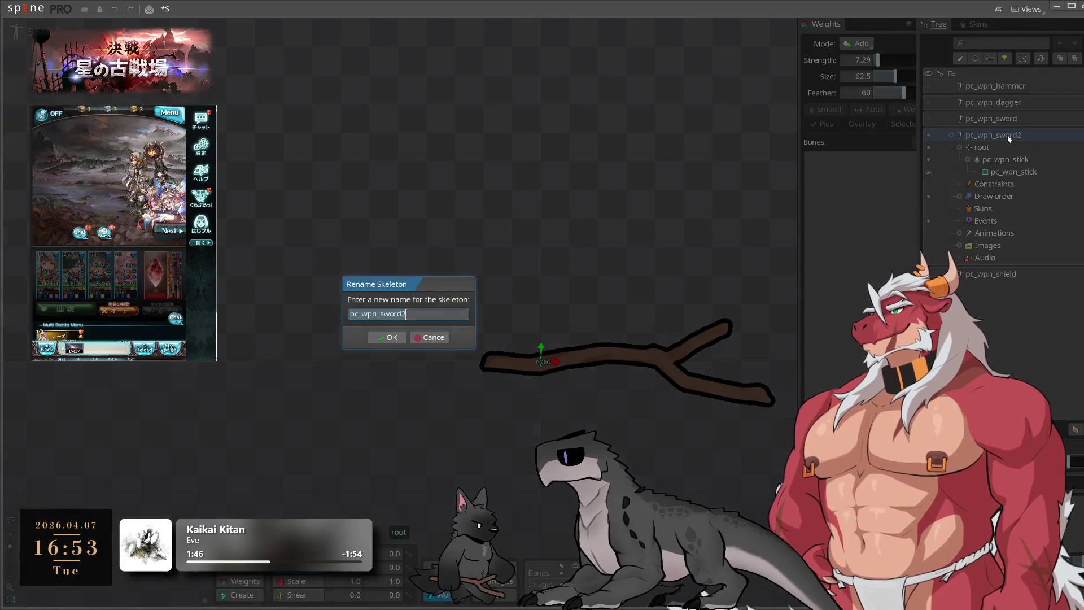
pyautogui.write('pc_wpn_stick')
pyautogui.click(387, 338)
pyautogui.click(951, 135)
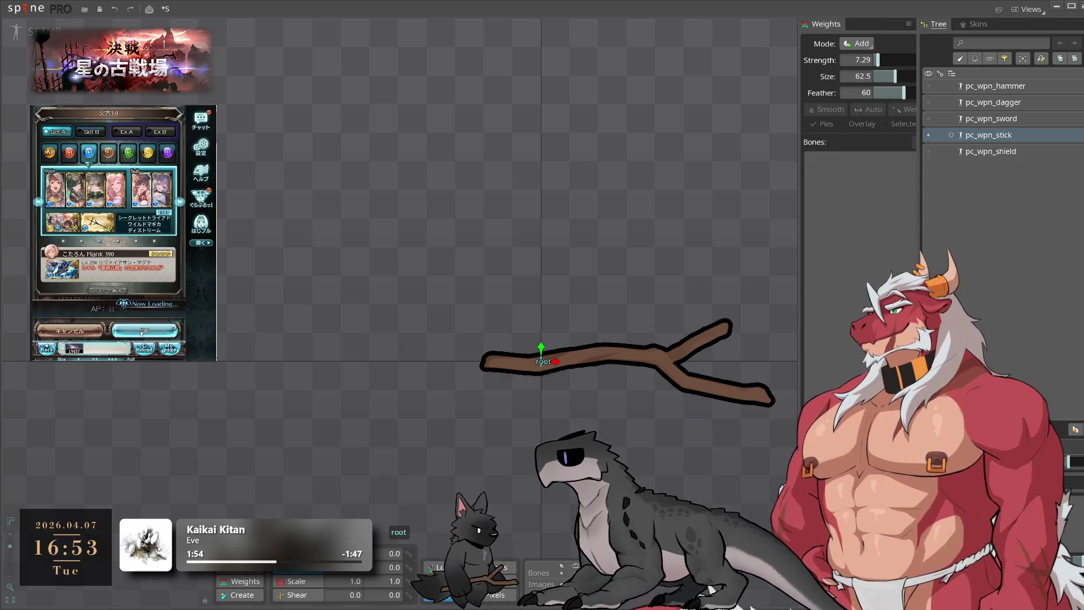
# Make all five weapon skeletons visible on the canvas and save the project
pyautogui.click(141, 332)
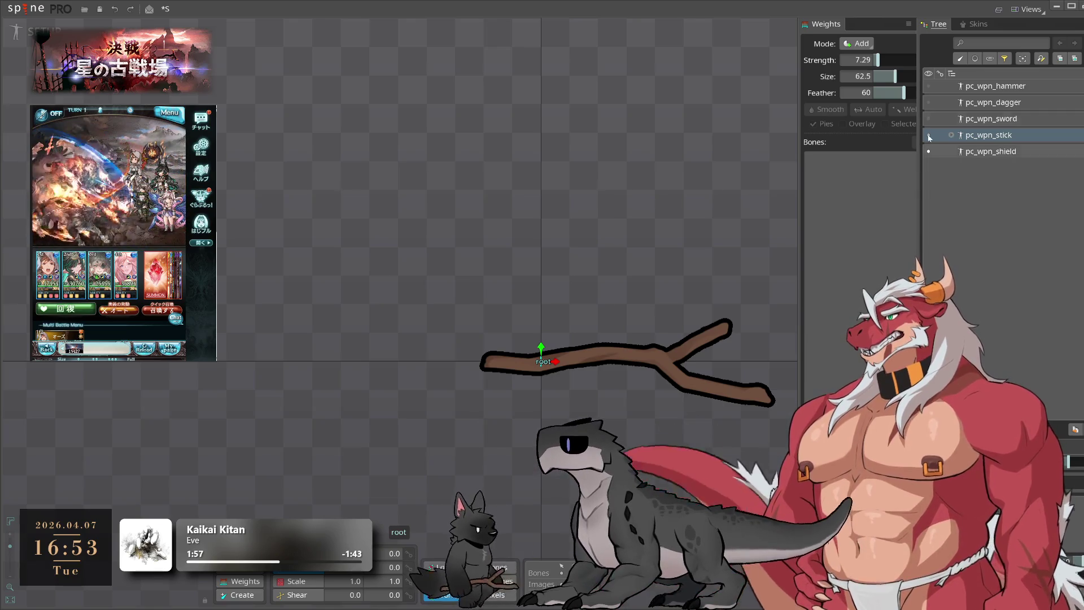
pyautogui.moveTo(929, 151); pyautogui.dragTo(928, 86)
pyautogui.click(99, 9)
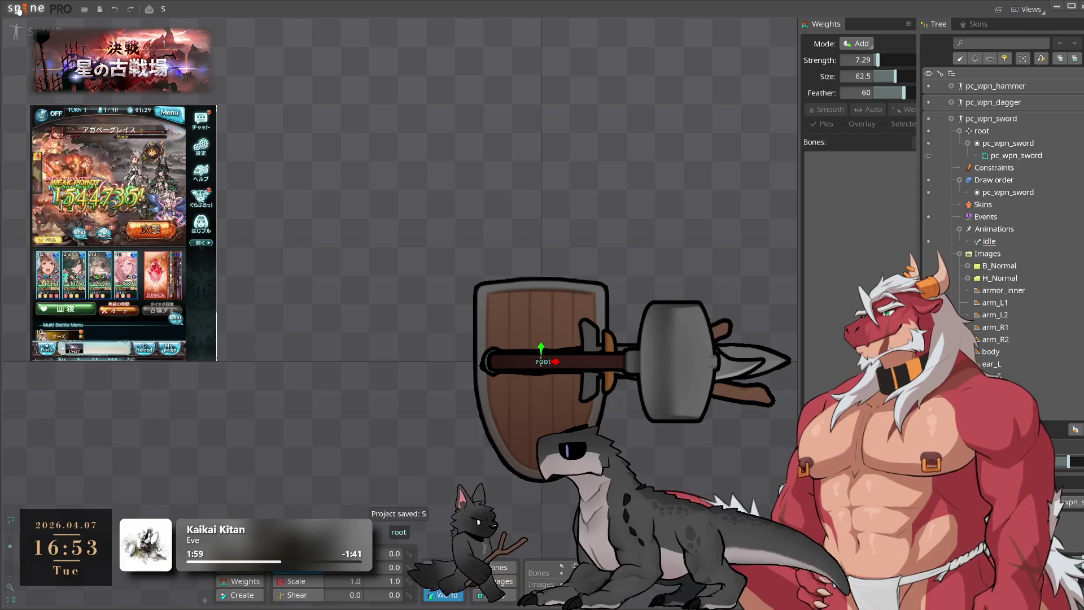
# Save the project as pc_weapons.spine, overwriting the existing file
pyautogui.click(22, 9)
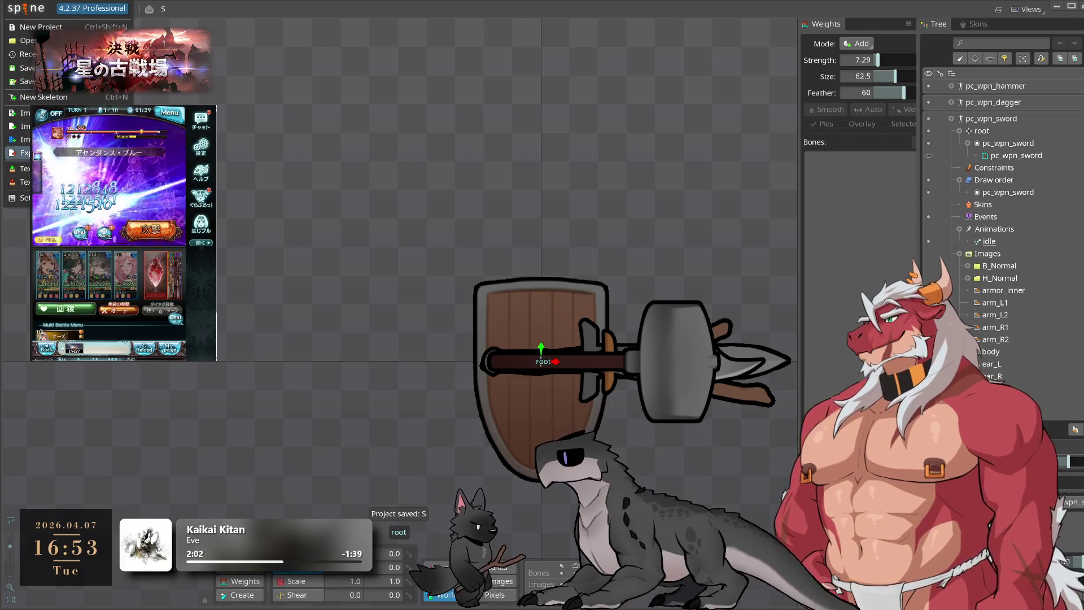
pyautogui.click(22, 81)
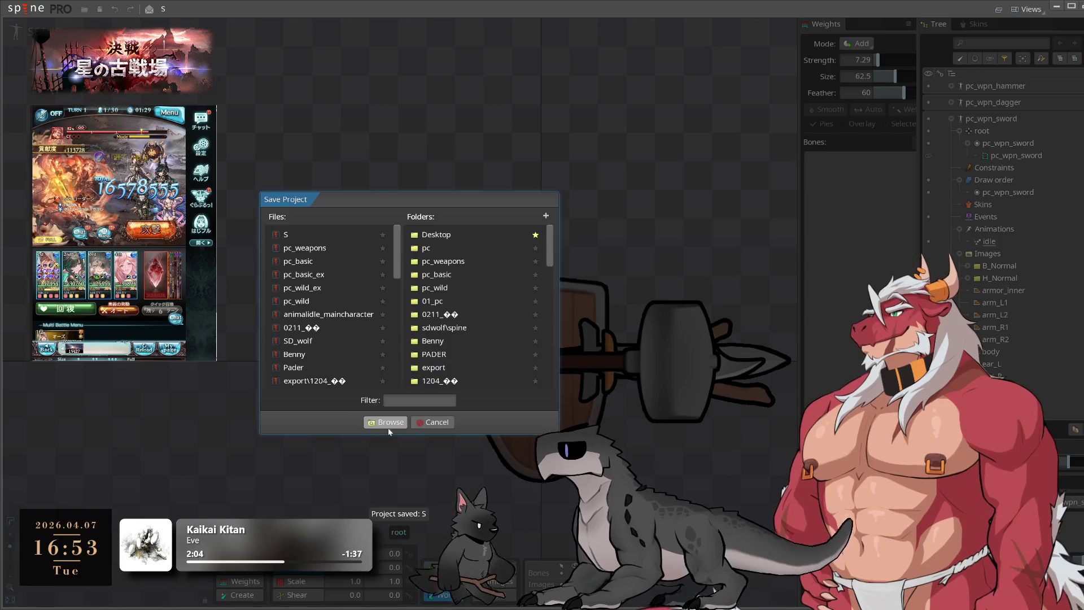
pyautogui.click(378, 419)
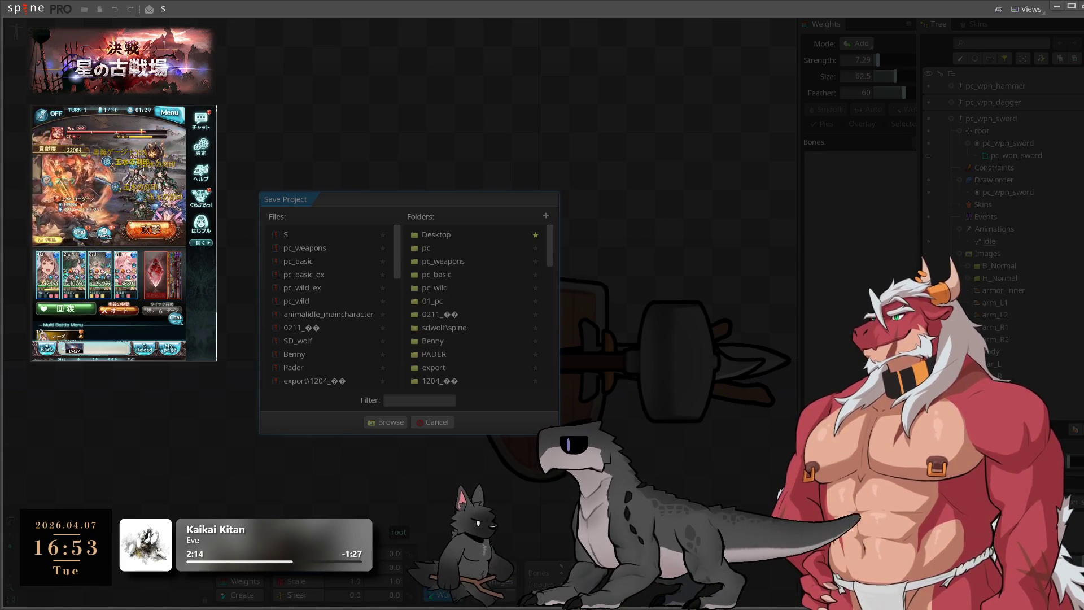
pyautogui.click(305, 248)
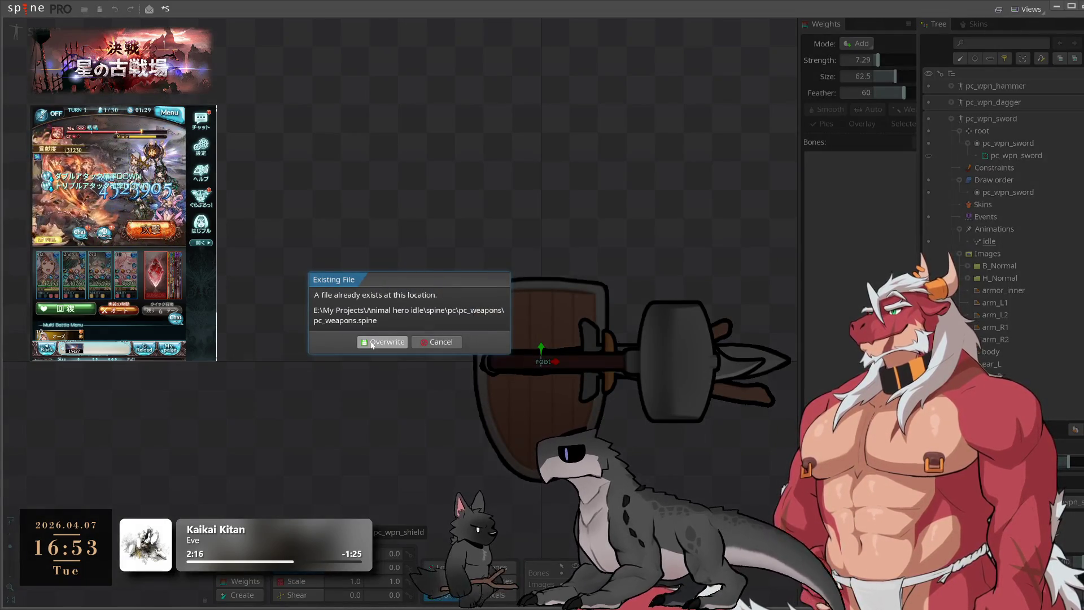
pyautogui.click(369, 343)
# Centre the weapons in the viewport and bring up the JSON export settings
pyautogui.moveTo(391, 325); pyautogui.dragTo(300, 287)
pyautogui.click(19, 8)
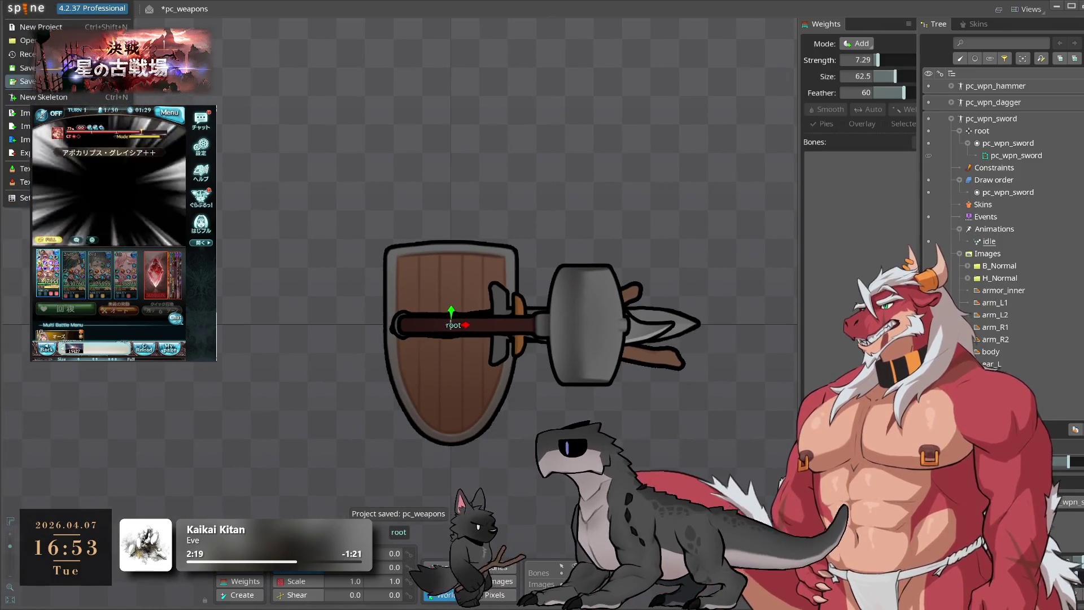
pyautogui.click(33, 164)
# Export all skeletons to JSON (version 4.2, packed attachments) into the 00_export folder
pyautogui.click(428, 311)
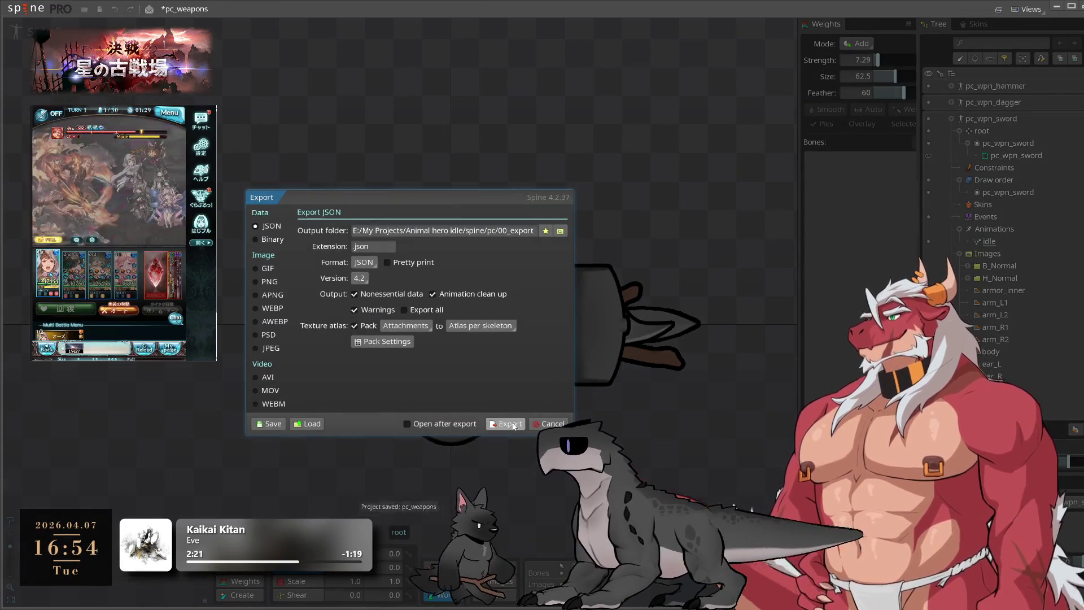
pyautogui.click(506, 424)
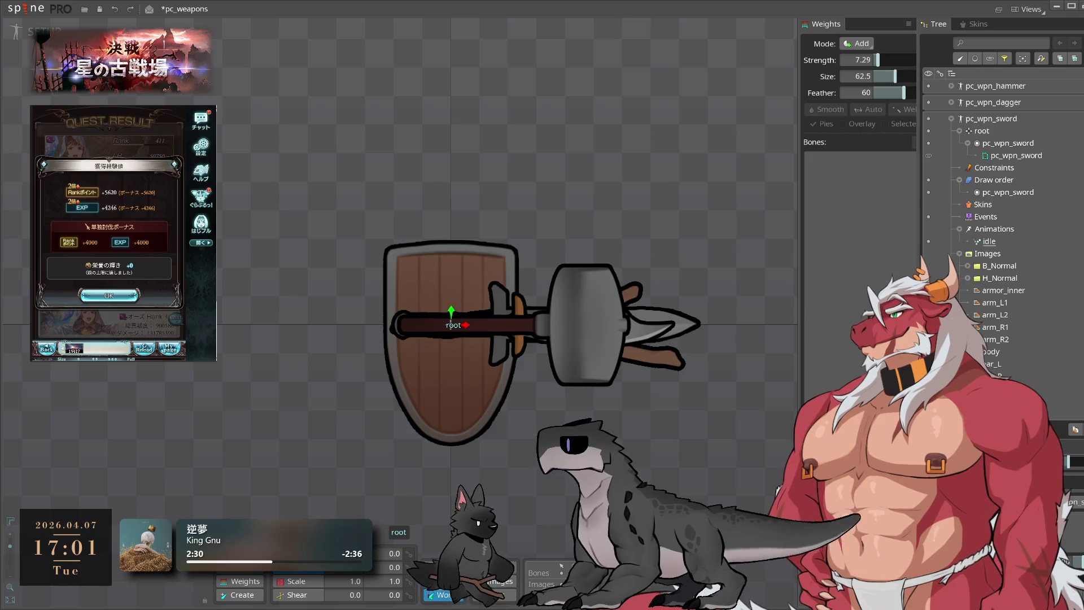
pyautogui.click(109, 296)
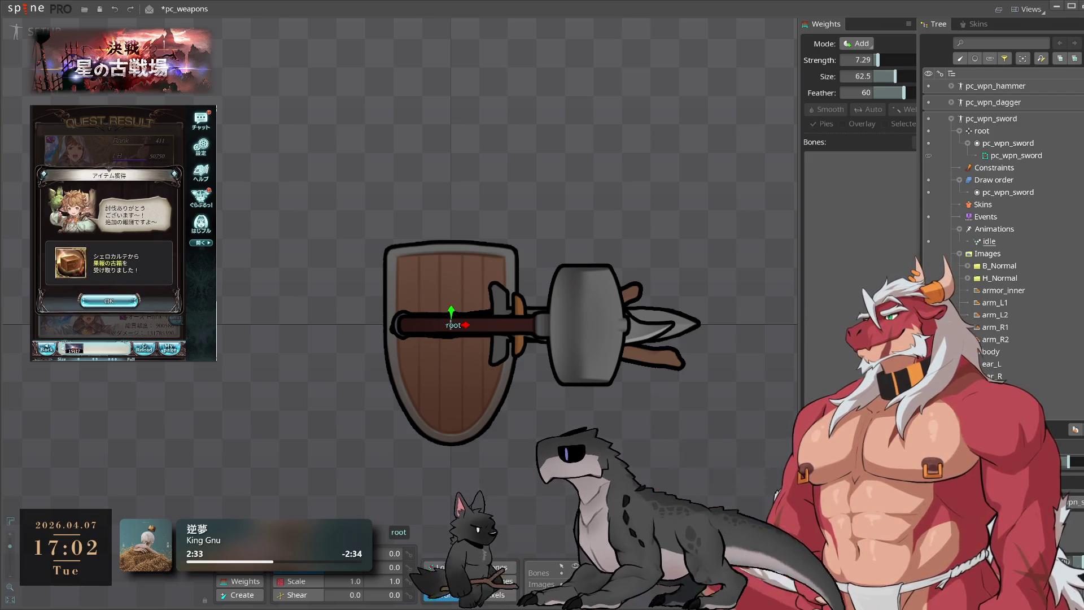
pyautogui.click(146, 329)
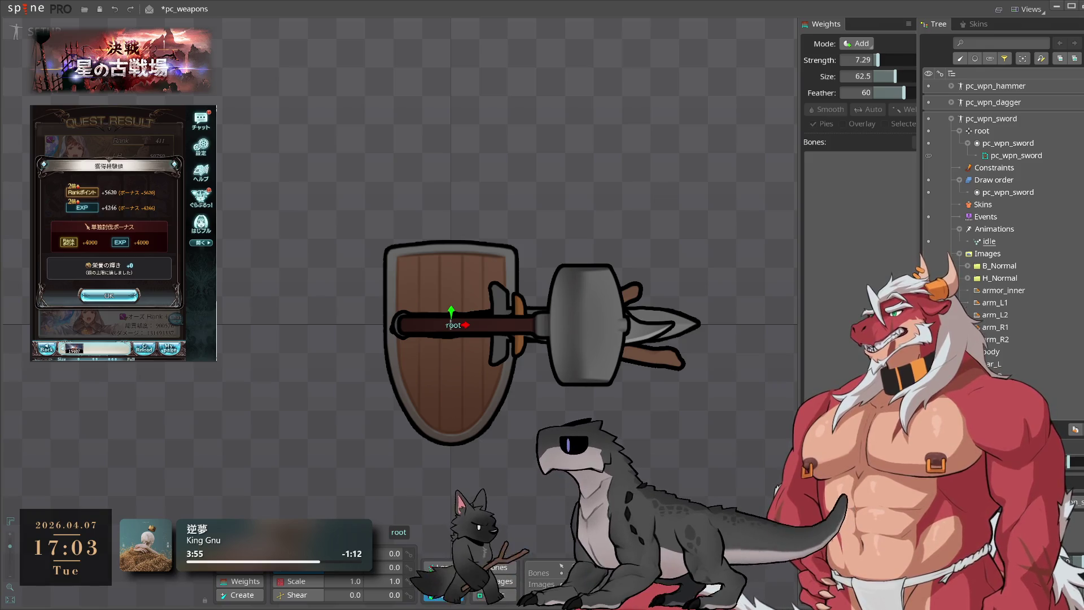
# Collapse pc_wpn_sword so all five weapon skeletons are listed, then save pc_weapons with Ctrl+S
pyautogui.moveTo(548, 396); pyautogui.dragTo(539, 357)
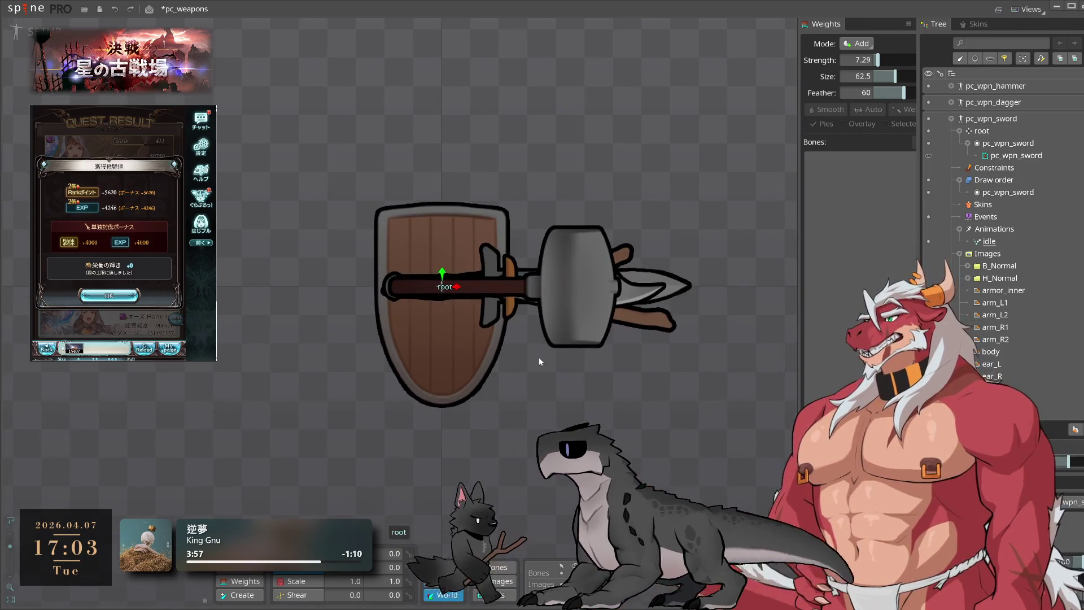
pyautogui.moveTo(653, 174); pyautogui.dragTo(651, 205)
pyautogui.click(952, 119)
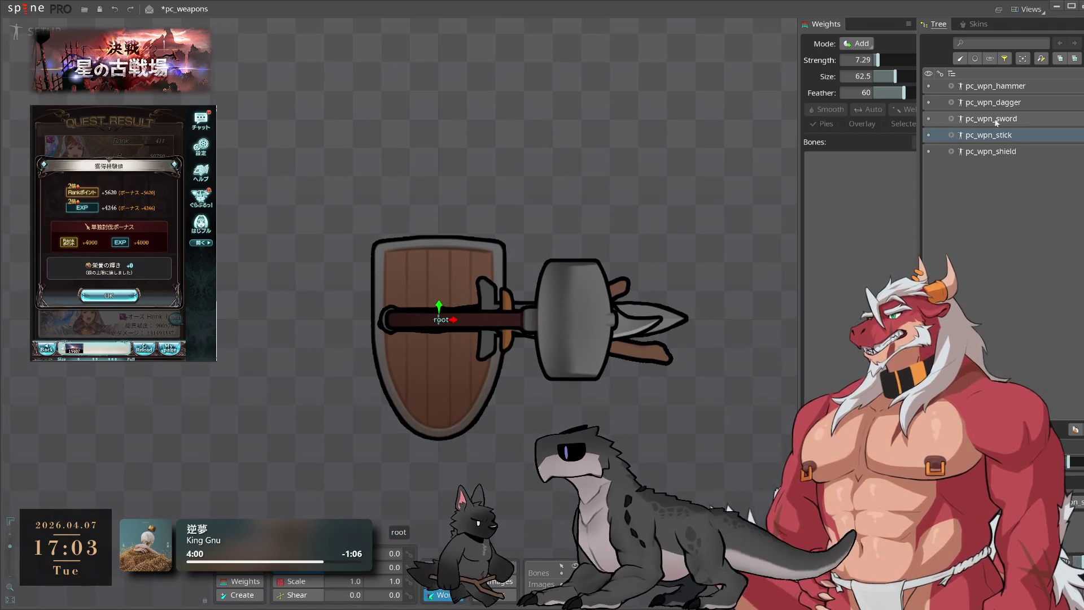
pyautogui.hotkey('ctrl', 's')
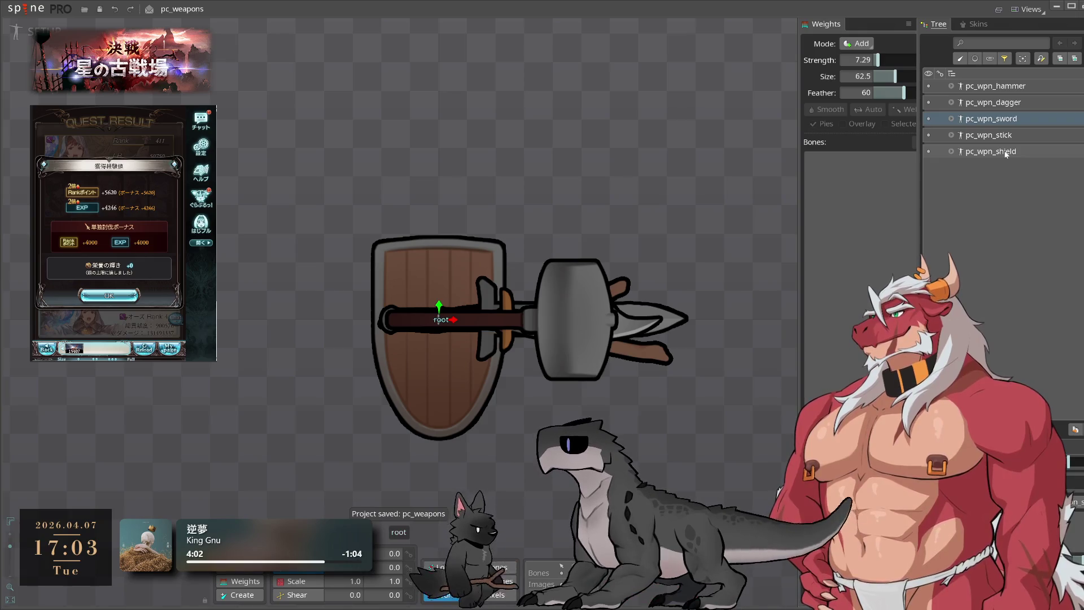